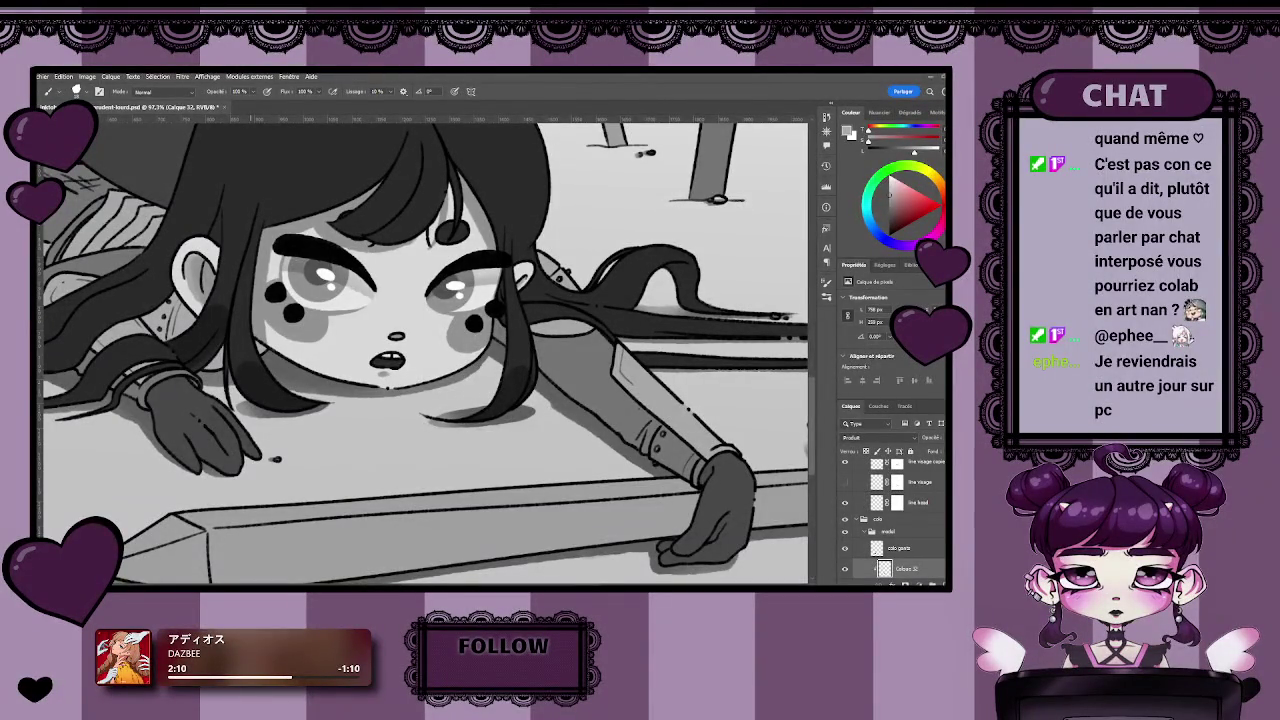
Zoom in on the face and paint a dark stroke on the hair strand beside it.
scroll(537, 508, "up", 1)
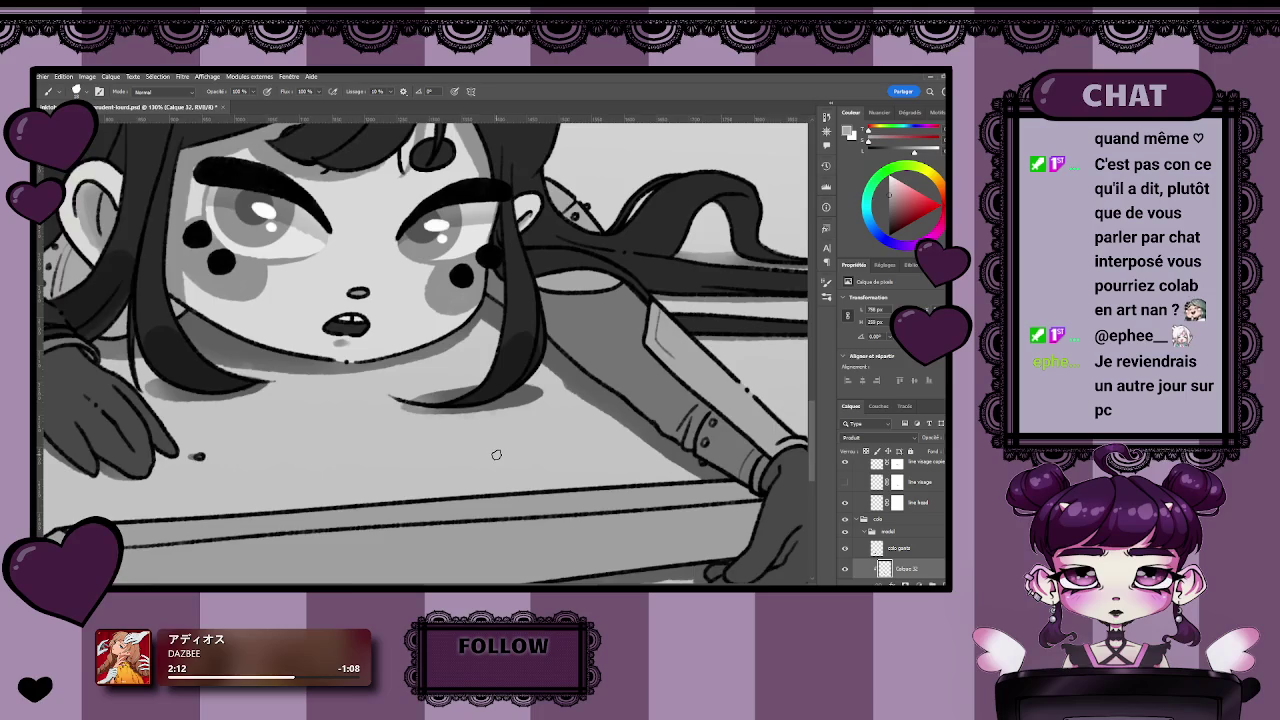
scroll(497, 451, "up", 1)
scroll(450, 420, "up", 1)
scroll(413, 402, "up", 1)
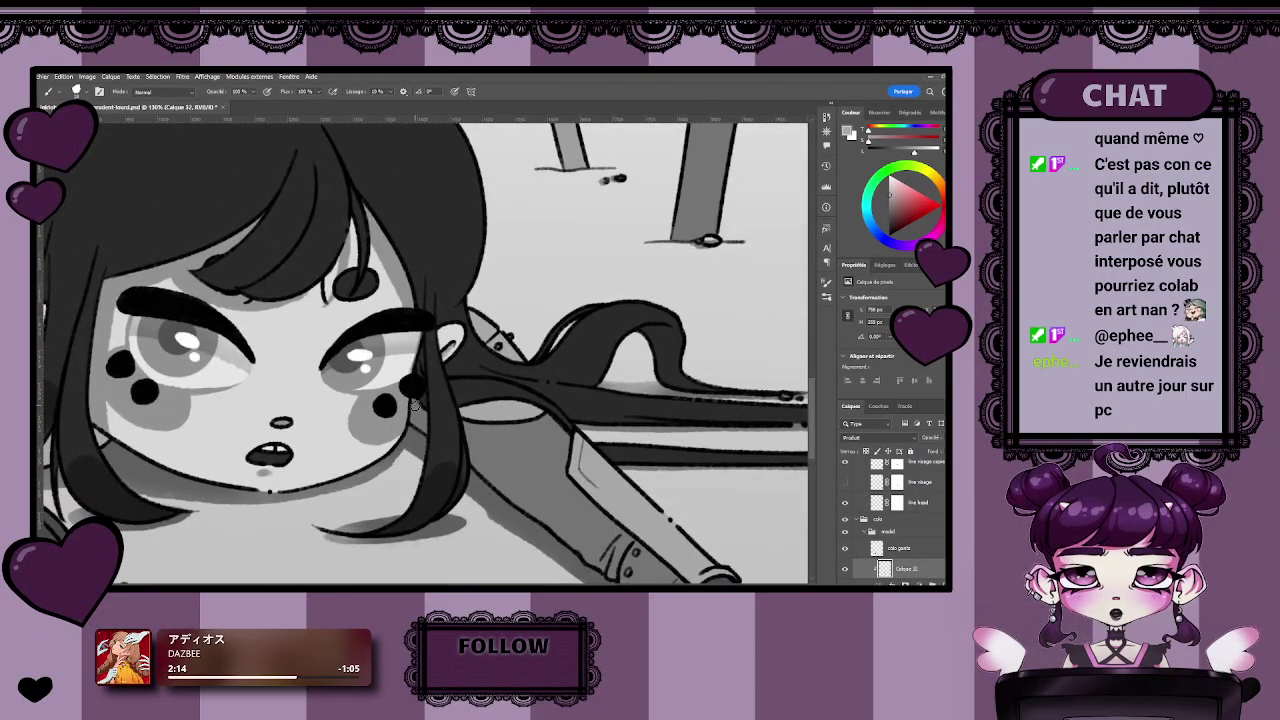
scroll(413, 402, "up", 1)
scroll(350, 320, "down", 1)
mouse_move(331, 318)
left_mouse_down()
mouse_move(384, 307)
mouse_move(291, 345)
mouse_move(325, 355)
mouse_move(382, 342)
left_mouse_up()
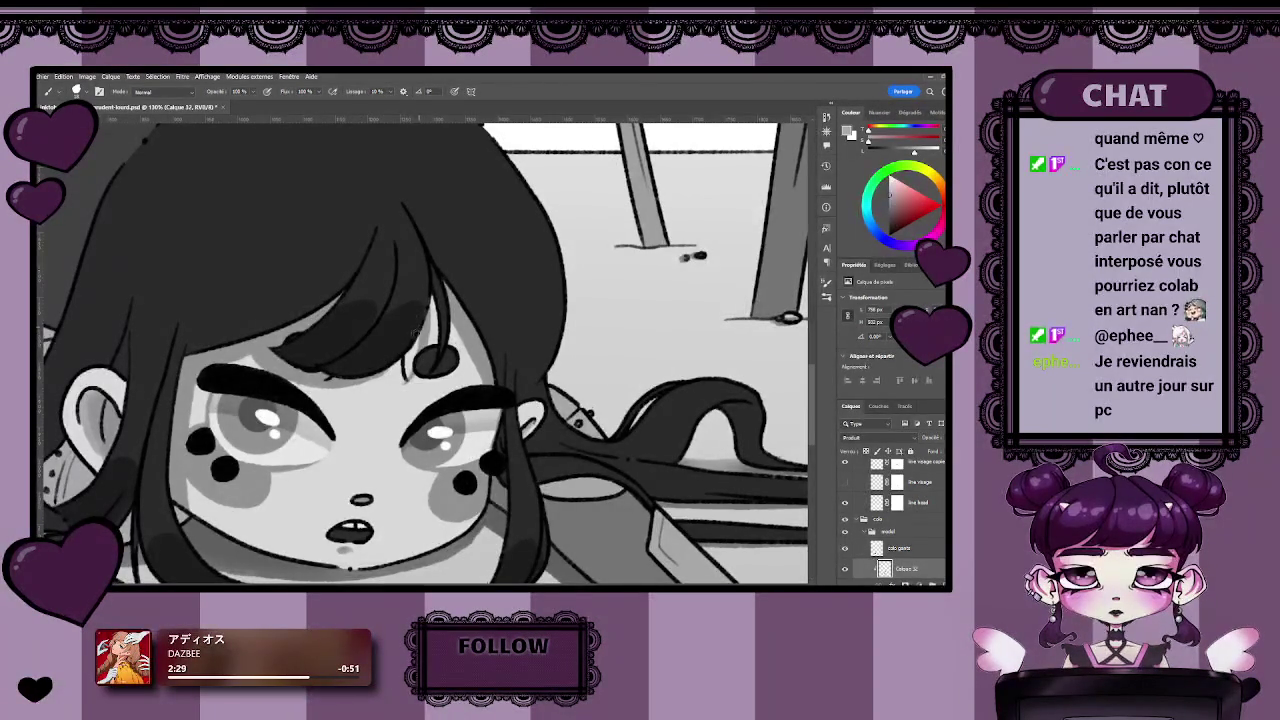
Zoom in around the girl's face, toggling between Zoom and Brush.
scroll(413, 340, "down", 3)
scroll(378, 427, "up", 4)
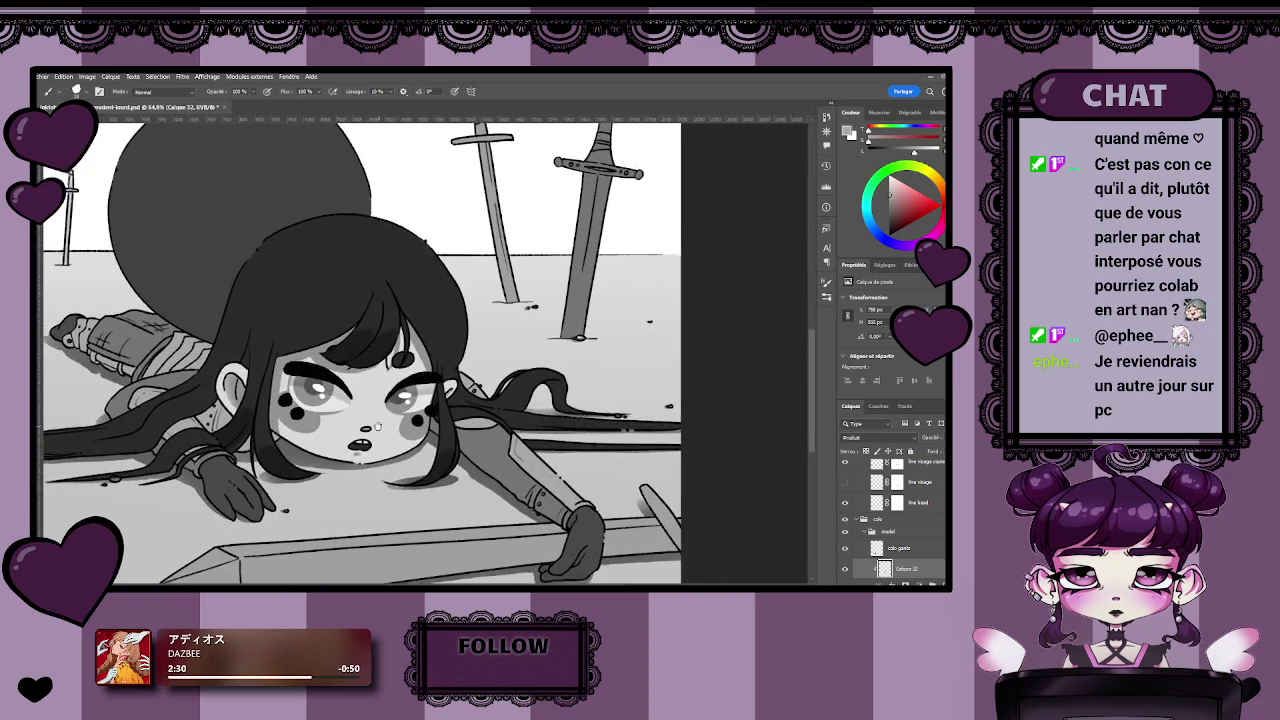
scroll(378, 427, "up", 2)
scroll(378, 427, "up", 1)
scroll(378, 420, "up", 1)
scroll(380, 410, "down", 4)
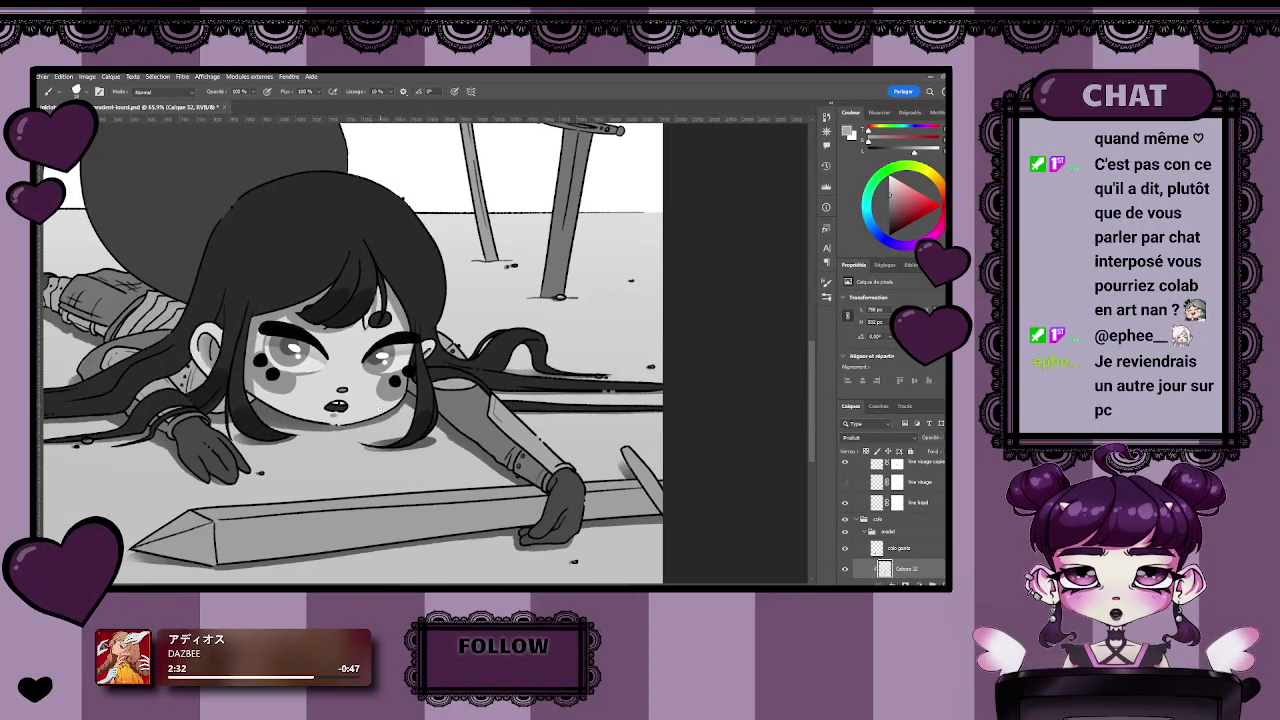
key("z")
left_click_drag(377, 445, 457, 476)
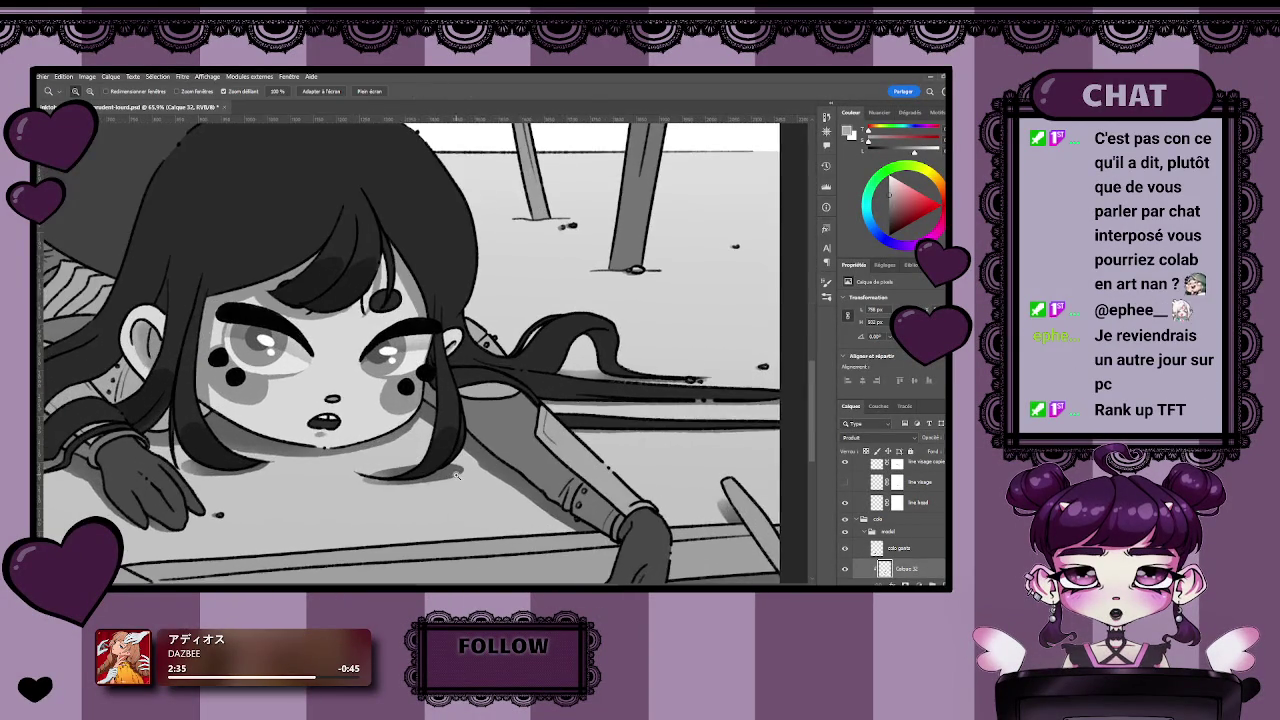
scroll(457, 476, "down", 2)
key("b")
scroll(420, 432, "up", 1)
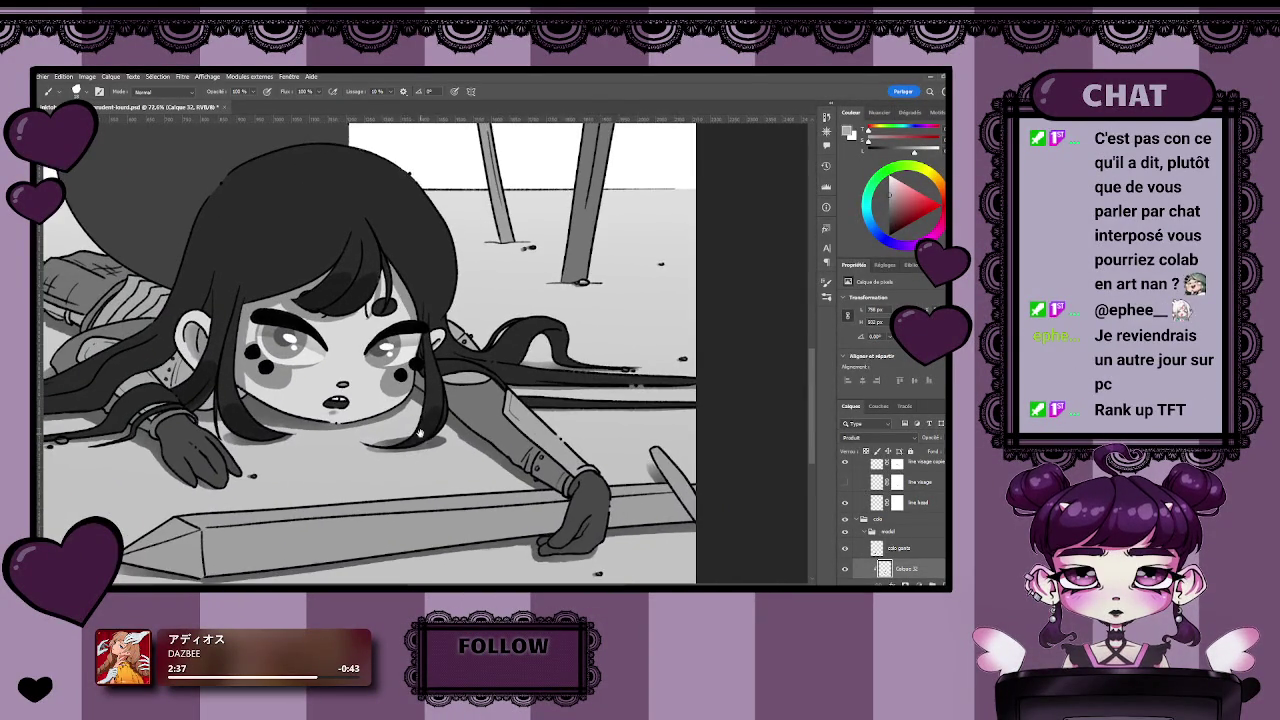
key("z")
scroll(380, 415, "up", 1)
scroll(360, 408, "up", 1)
scroll(340, 400, "up", 2)
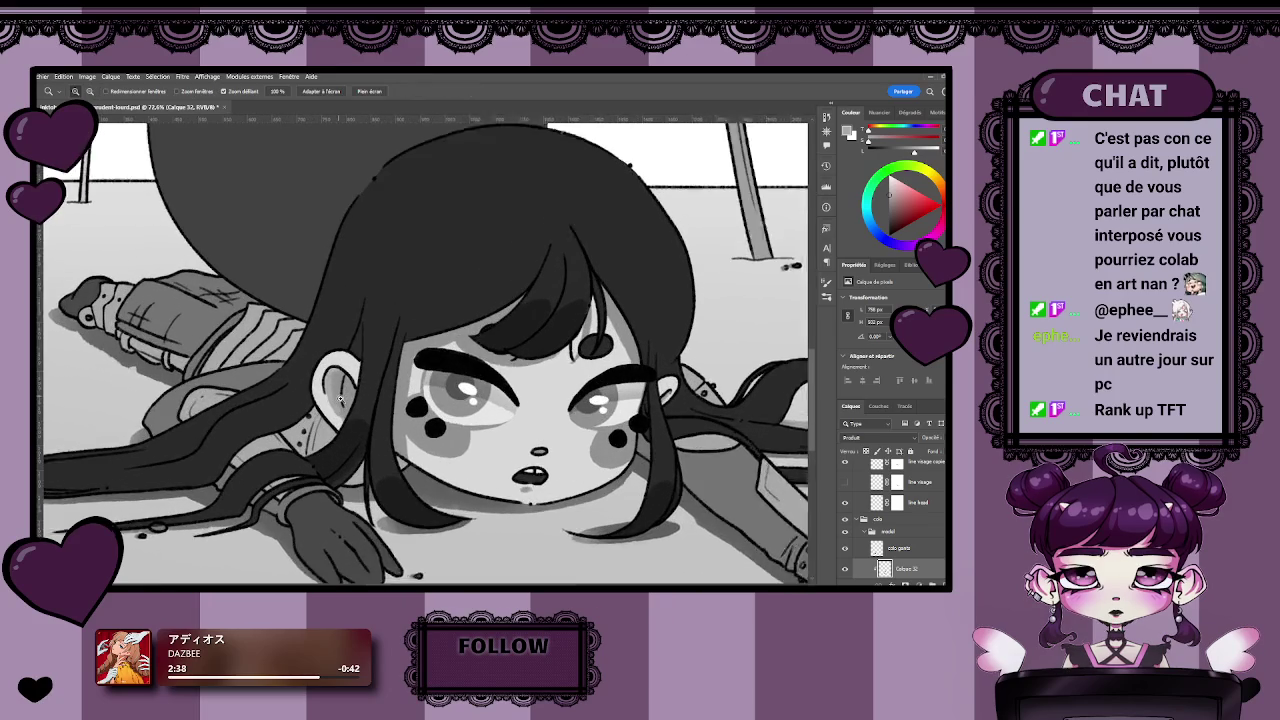
scroll(340, 400, "up", 2)
key("b")
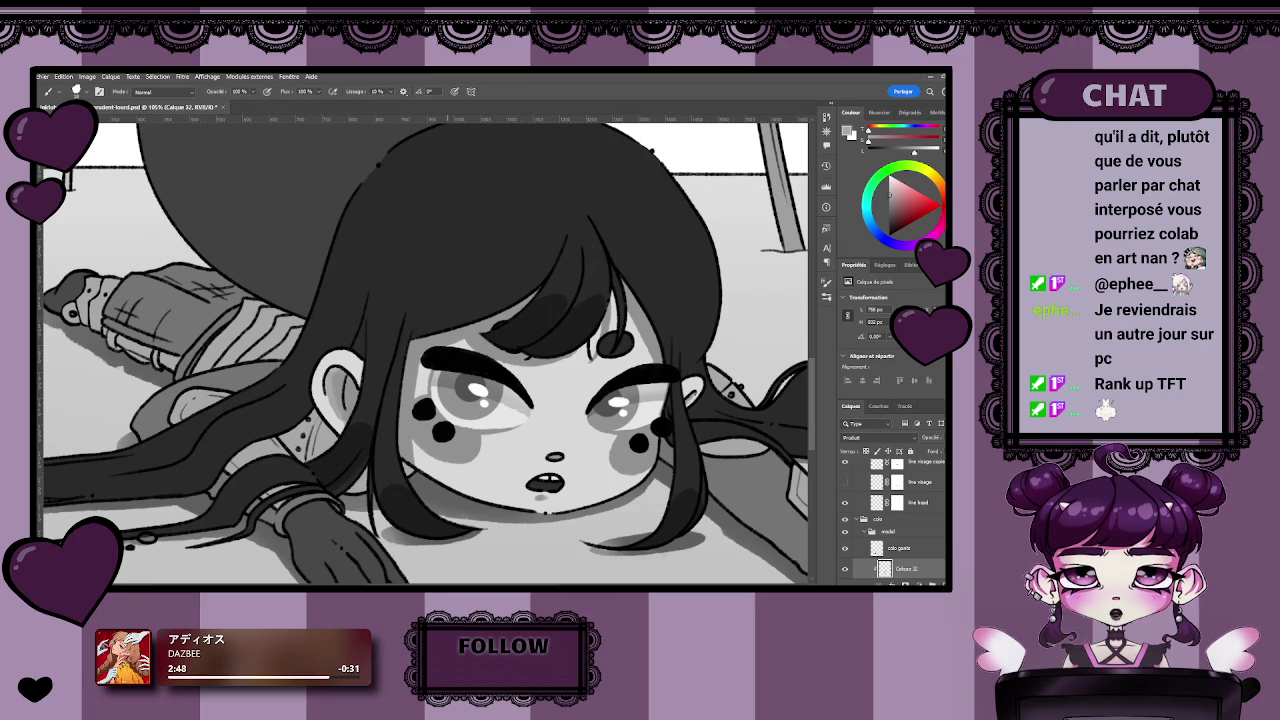
Pan to the hair right of the face and extend the long trailing strand with a dark stroke.
left_click_drag(801, 553, 601, 533)
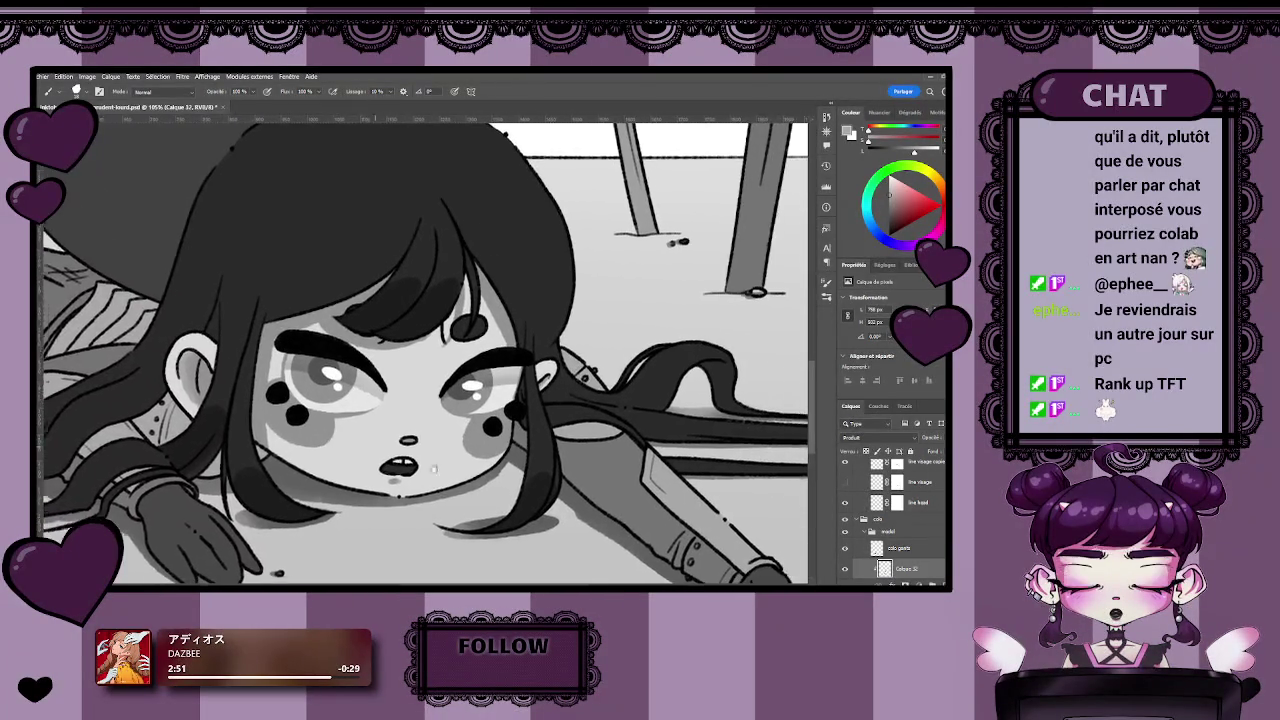
scroll(542, 327, "up", 2)
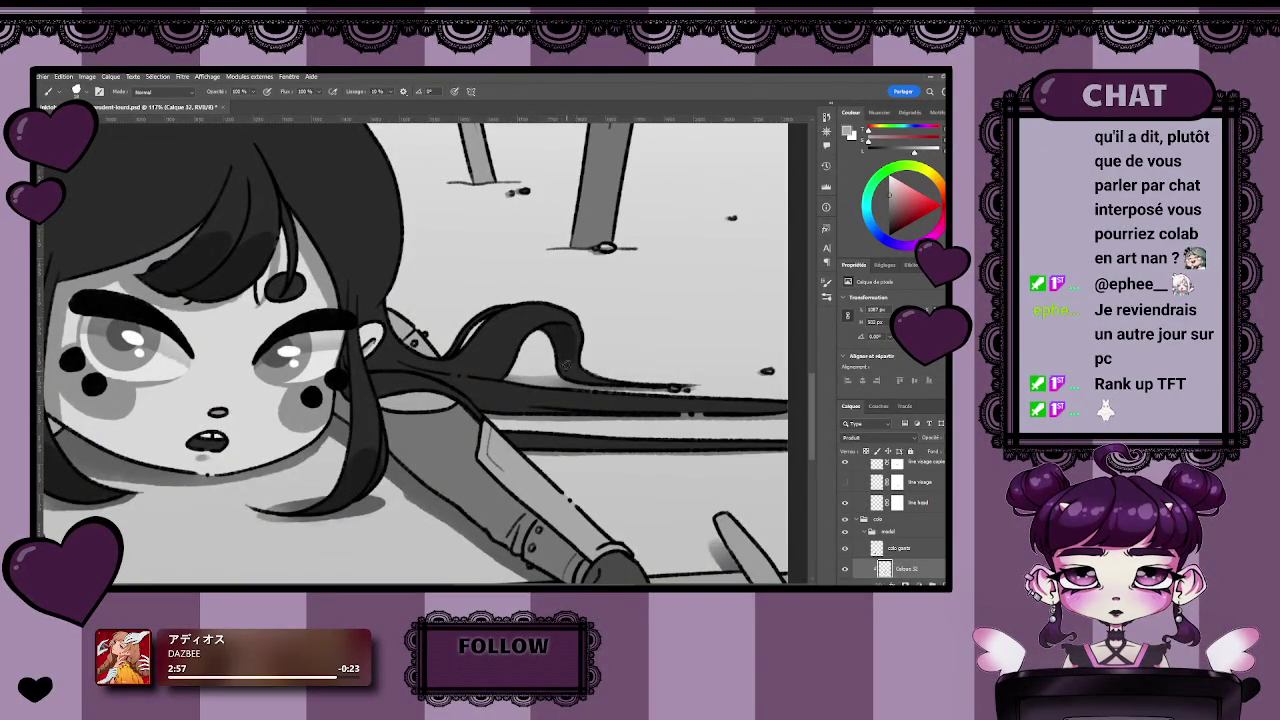
mouse_move(562, 360)
left_mouse_down()
mouse_move(583, 380)
mouse_move(612, 380)
mouse_move(572, 432)
left_mouse_up()
key("z")
key("b")
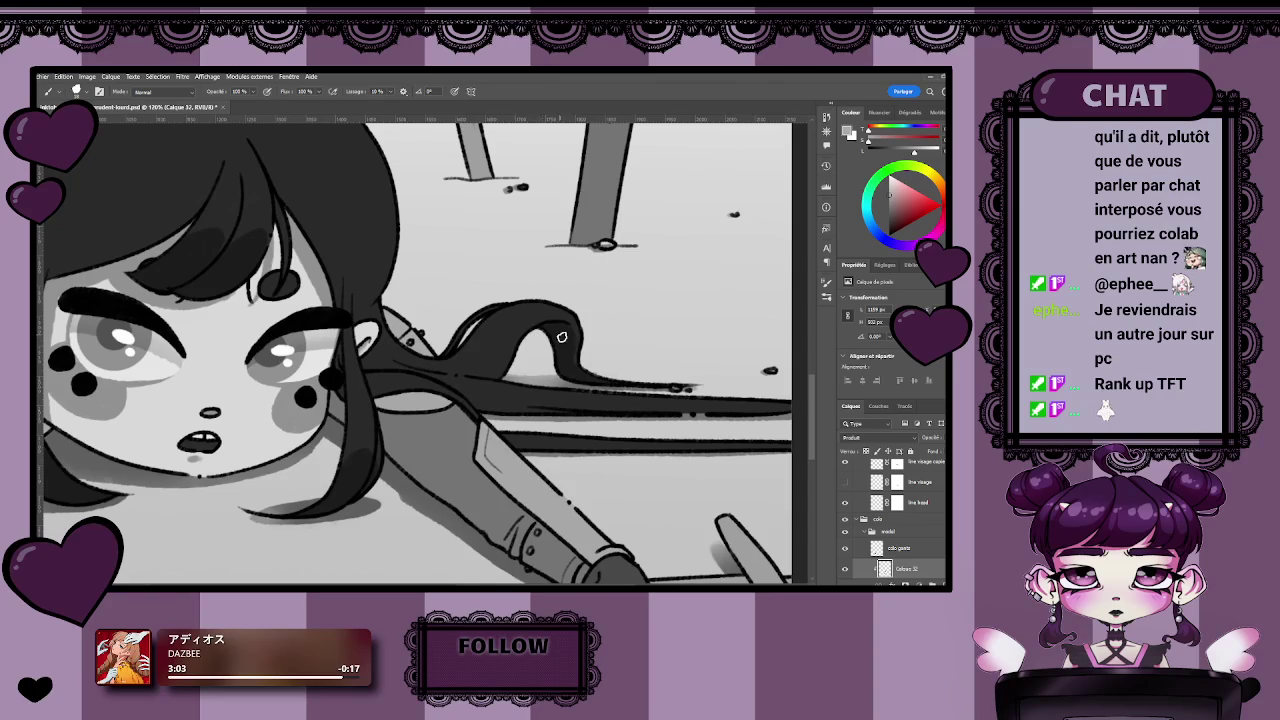
scroll(566, 440, "right", 2)
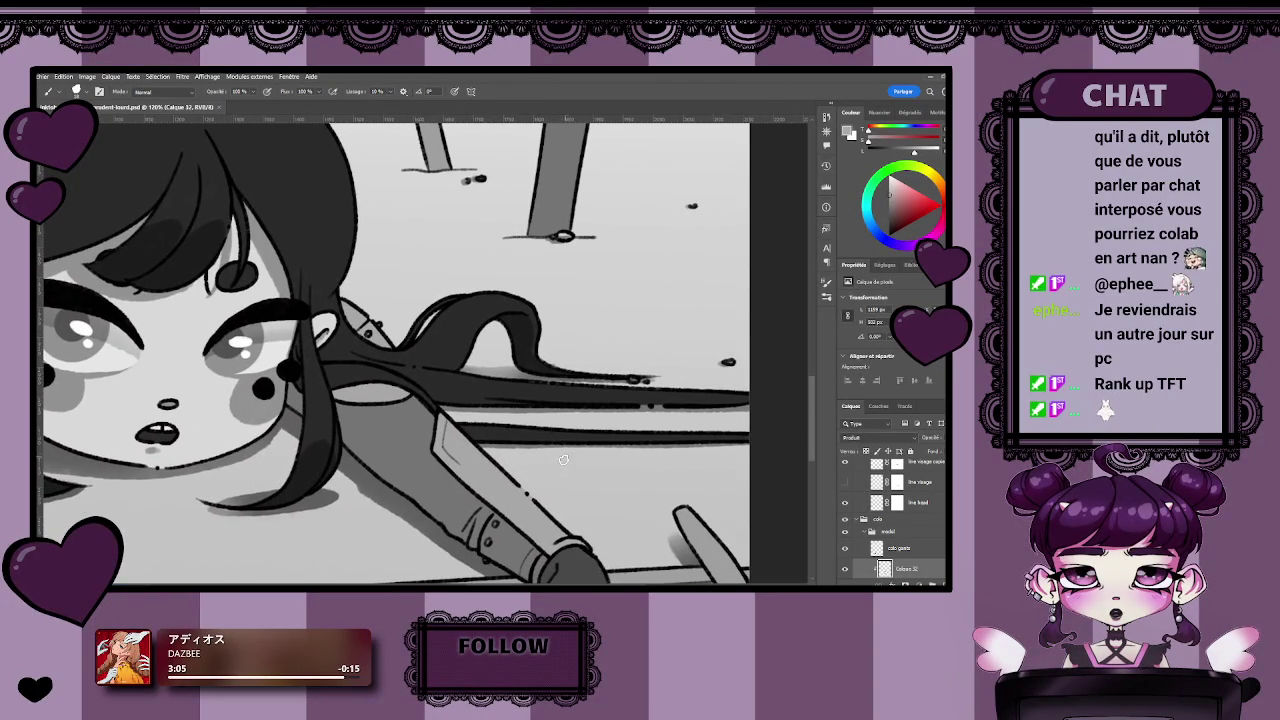
scroll(467, 455, "down", 1)
scroll(470, 458, "down", 3)
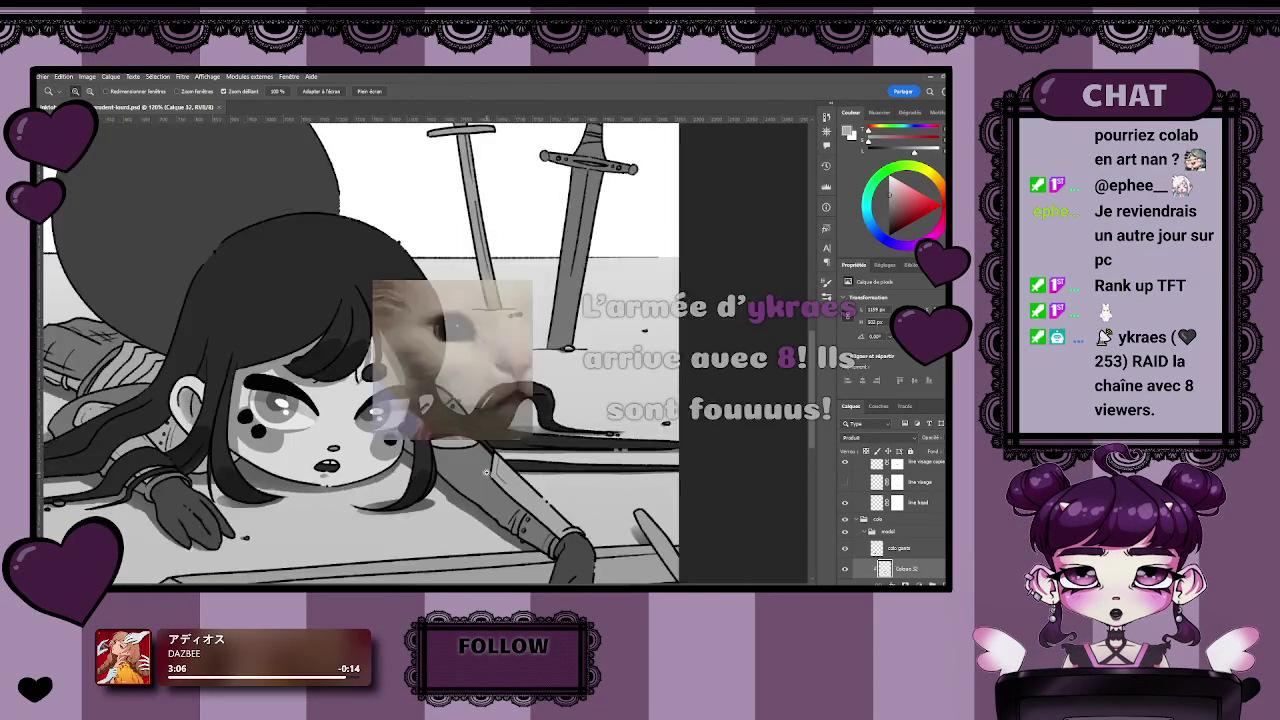
scroll(490, 470, "up", 3)
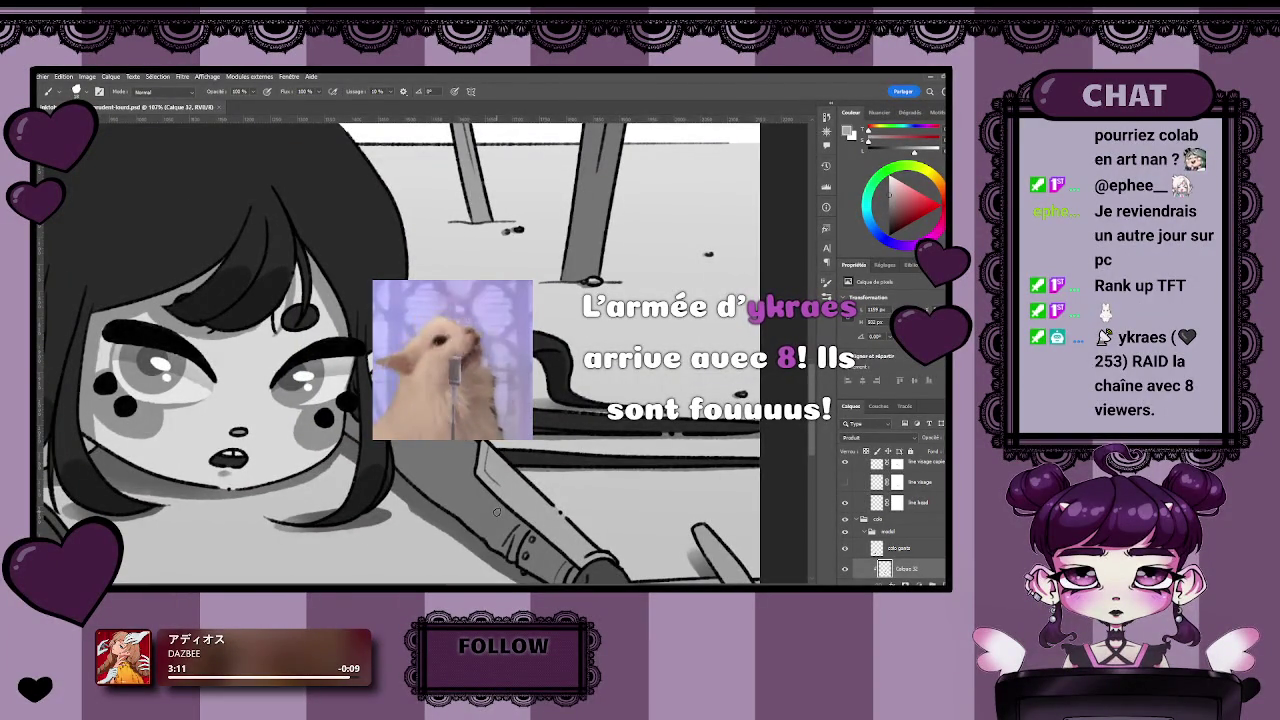
scroll(496, 511, "down", 2)
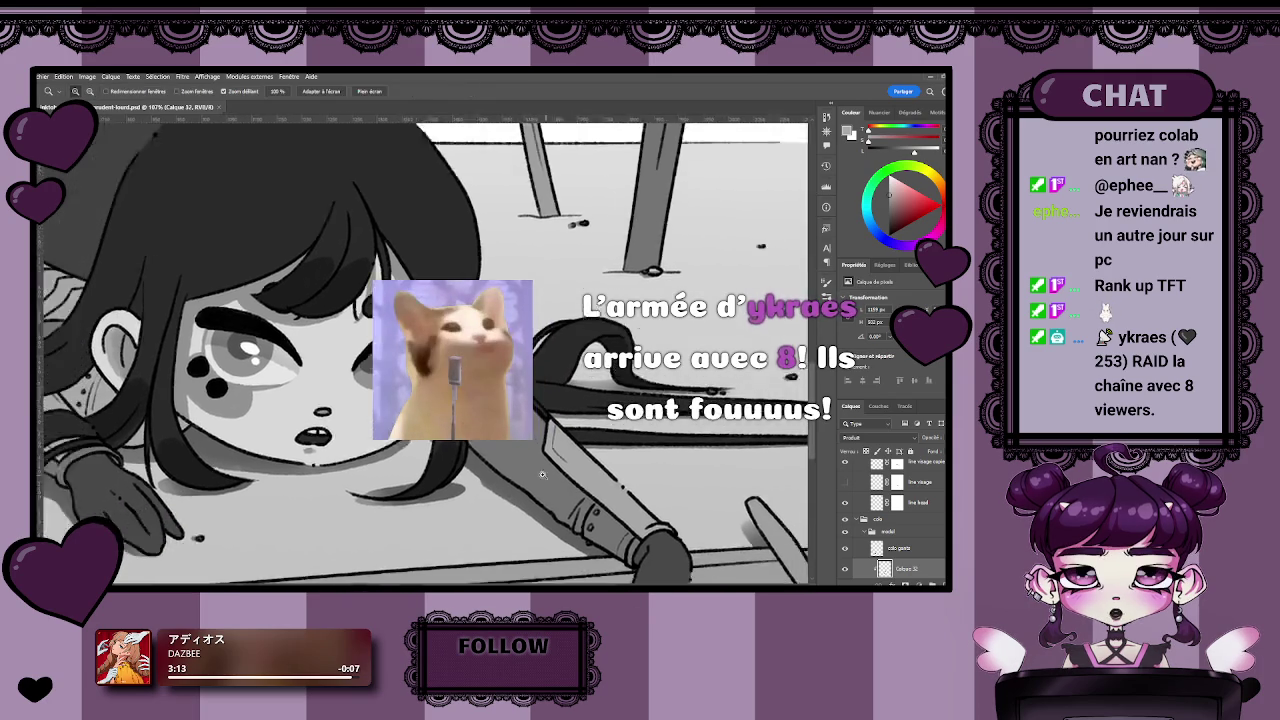
scroll(510, 480, "down", 3)
scroll(519, 447, "down", 1)
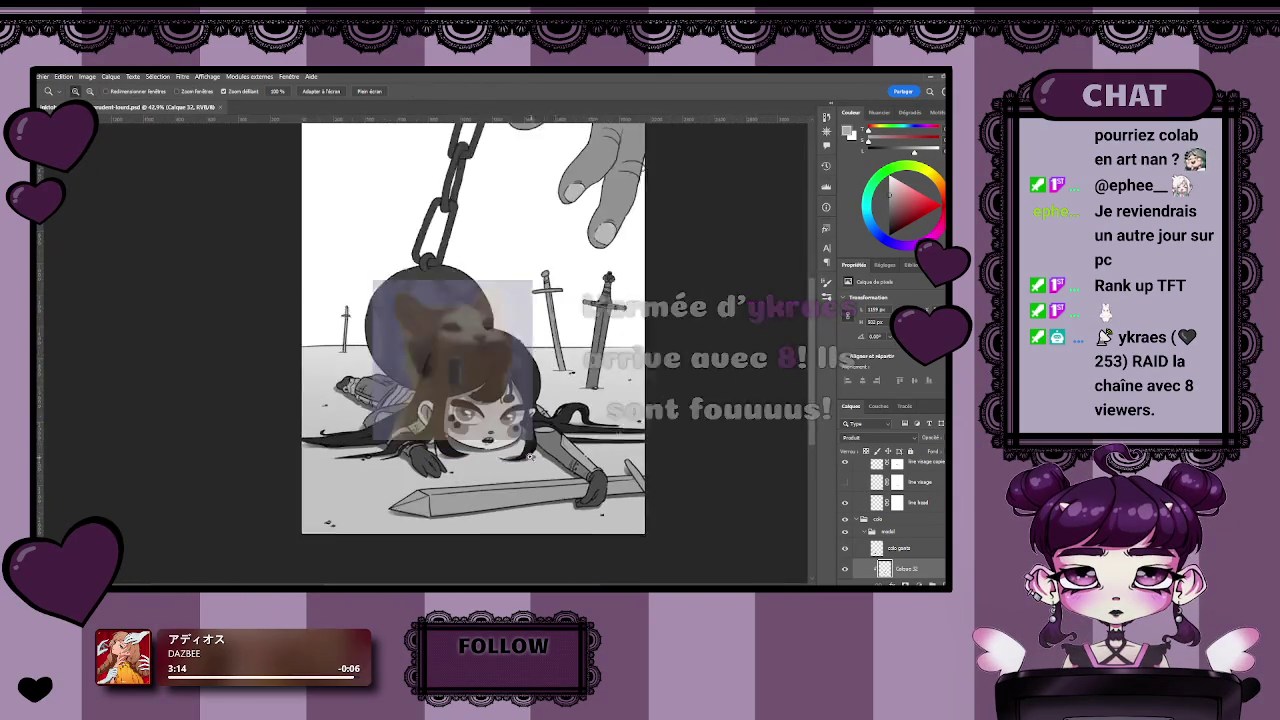
scroll(519, 447, "down", 1)
scroll(520, 447, "up", 1)
key("b")
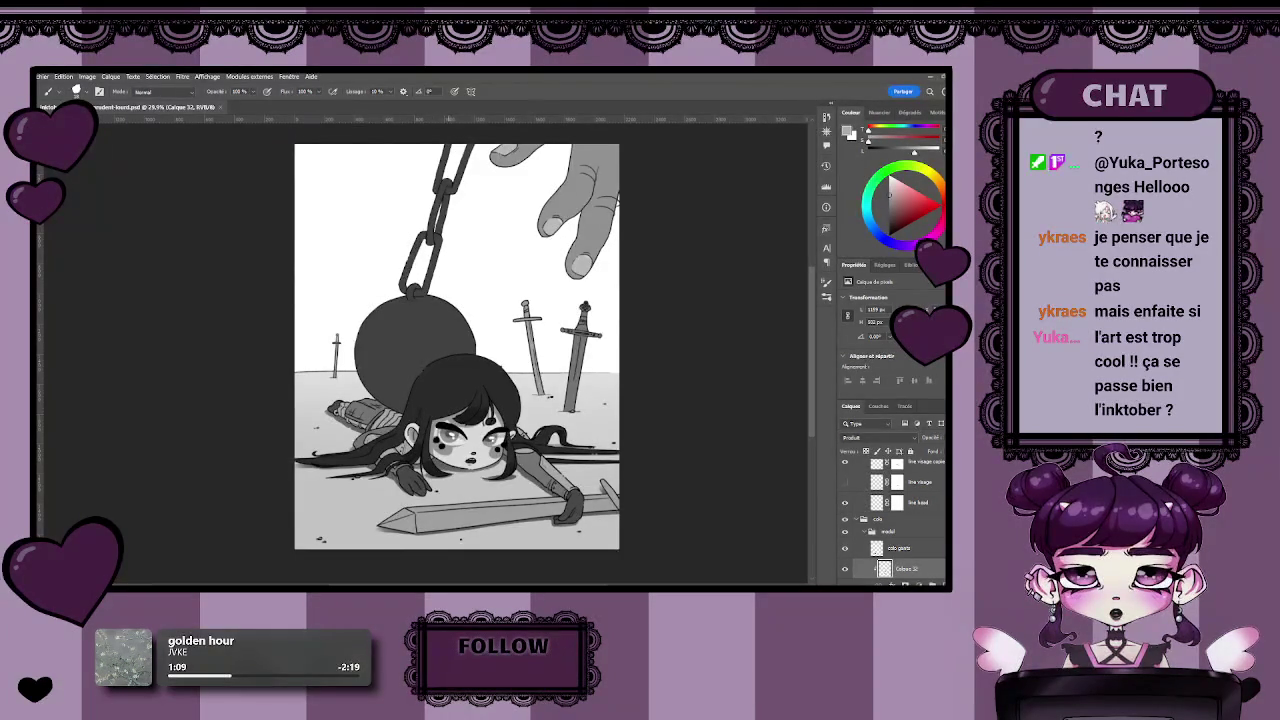
left_click_drag(532, 524, 522, 518)
scroll(495, 440, "up", 2)
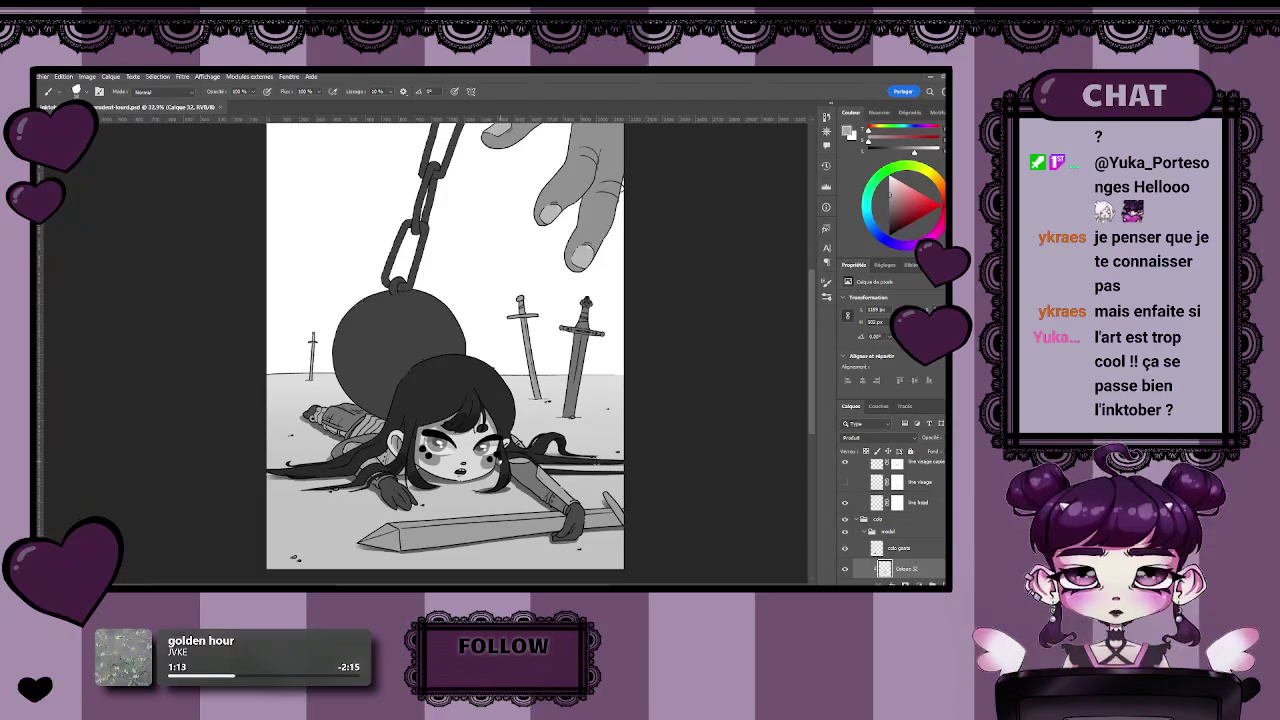
left_click_drag(497, 465, 497, 502)
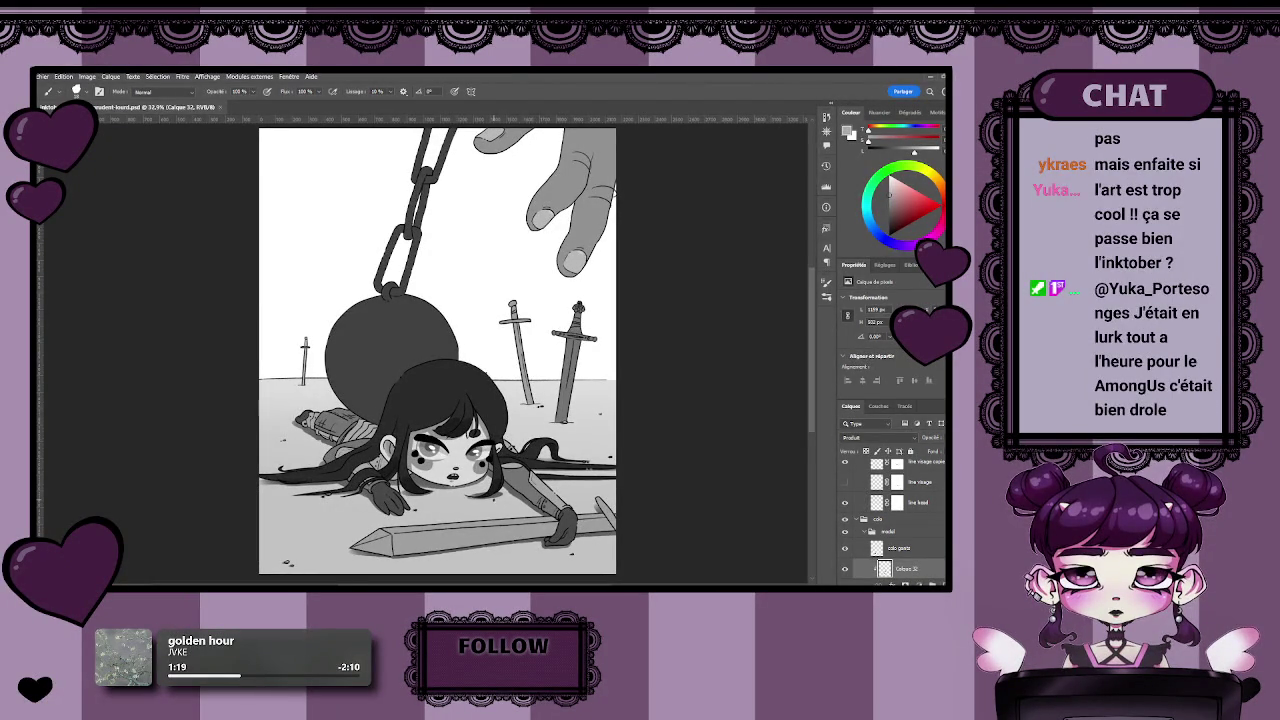
left_click_drag(511, 519, 511, 515)
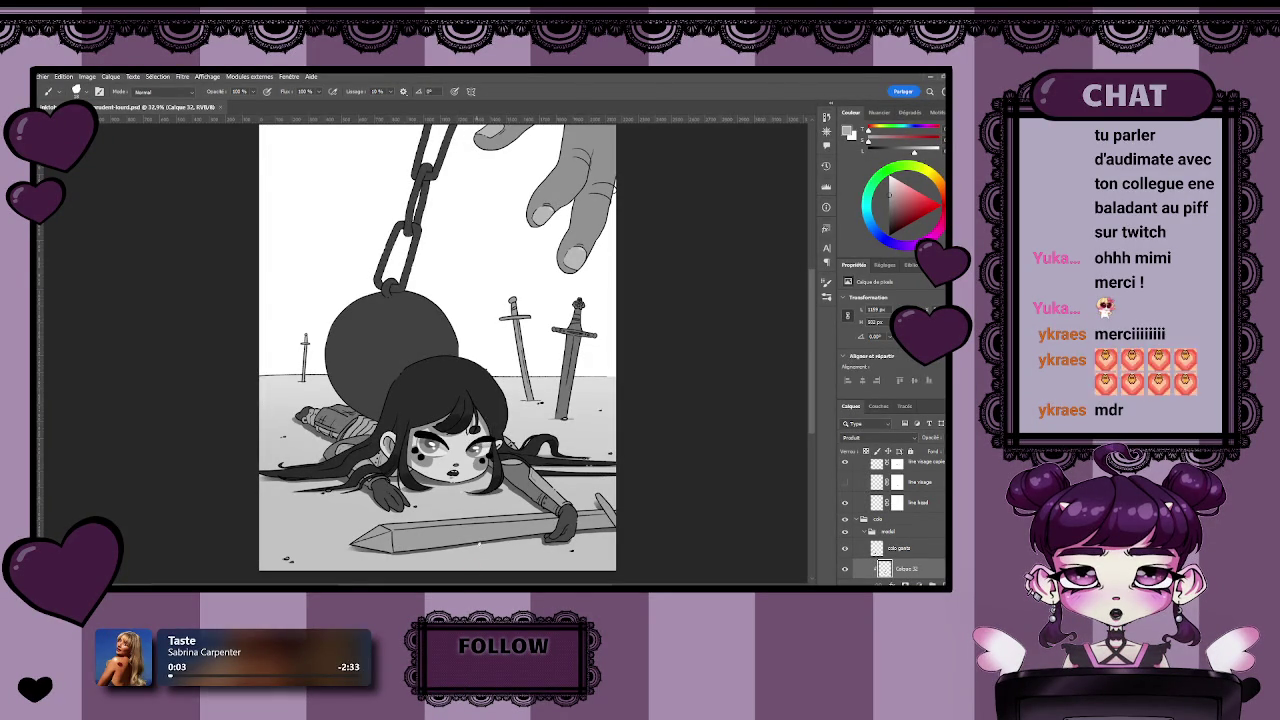
Adjust the view and save the illustration with Ctrl+S.
scroll(458, 500, "up", 3)
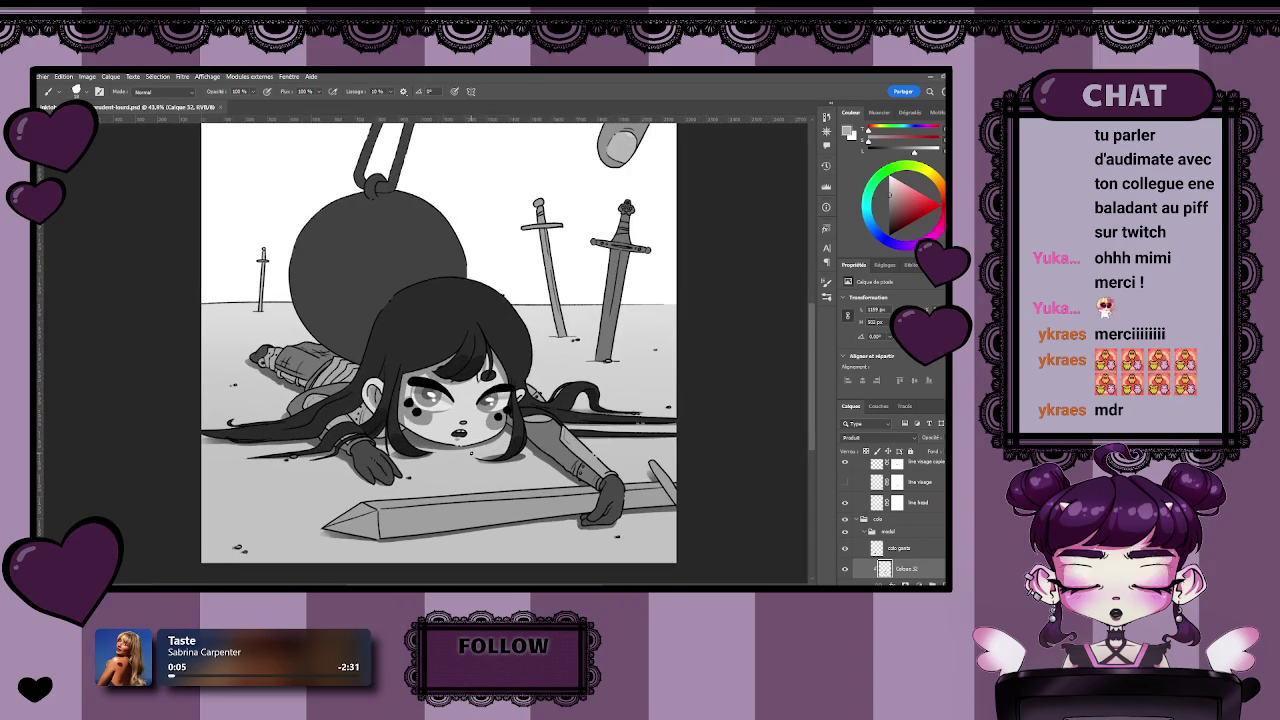
scroll(572, 357, "up", 1)
scroll(540, 368, "up", 1)
scroll(500, 380, "up", 1)
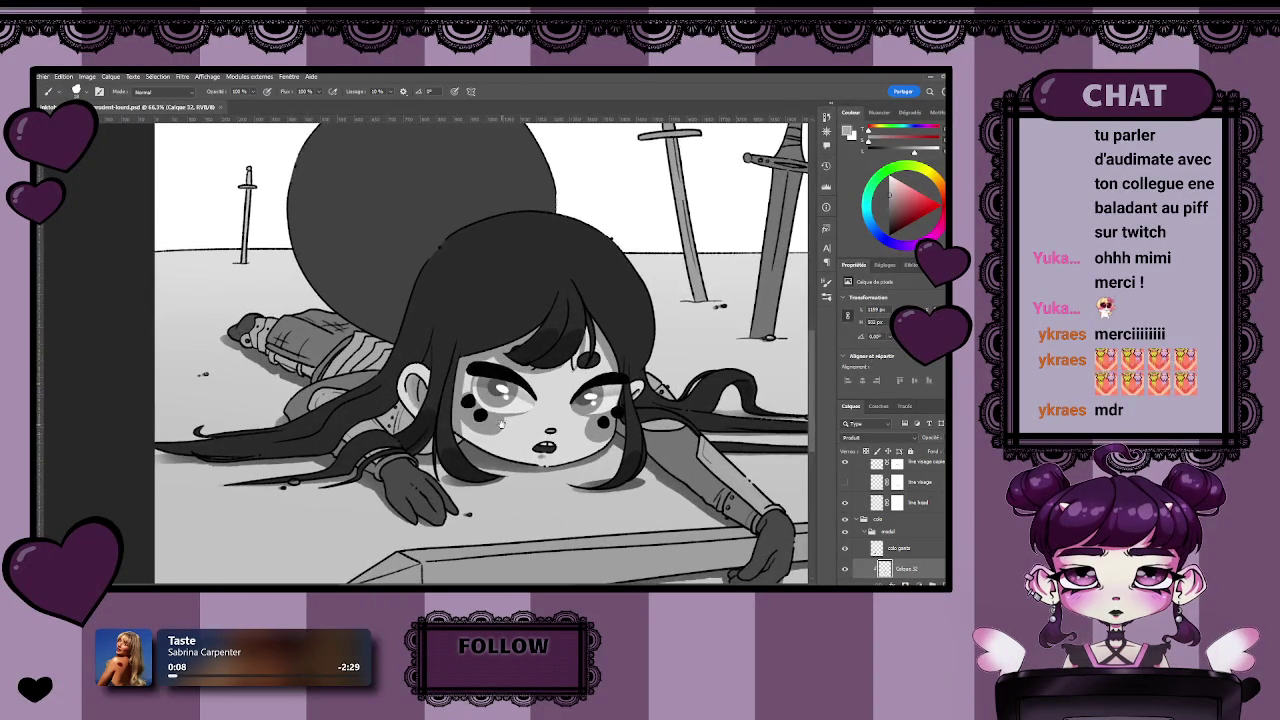
scroll(469, 393, "up", 1)
scroll(470, 395, "up", 2)
scroll(475, 398, "up", 3)
scroll(480, 402, "up", 1)
key("z")
key("b")
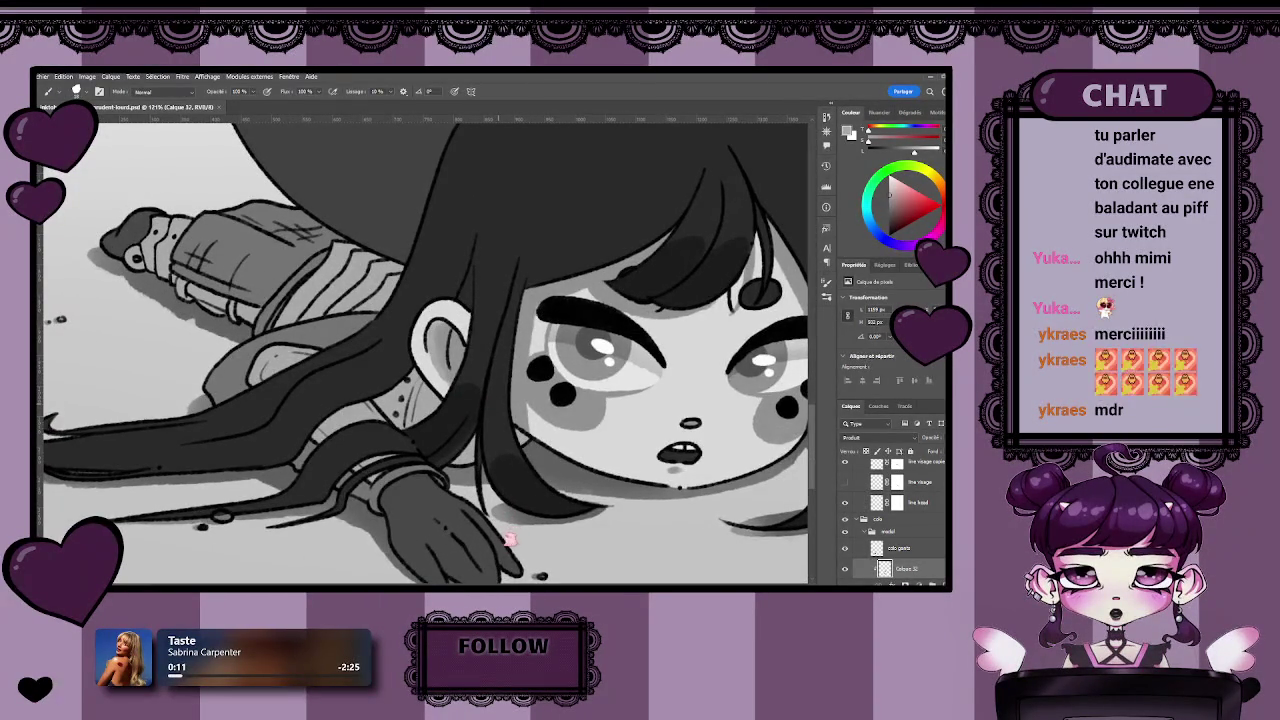
key("ctrl+s")
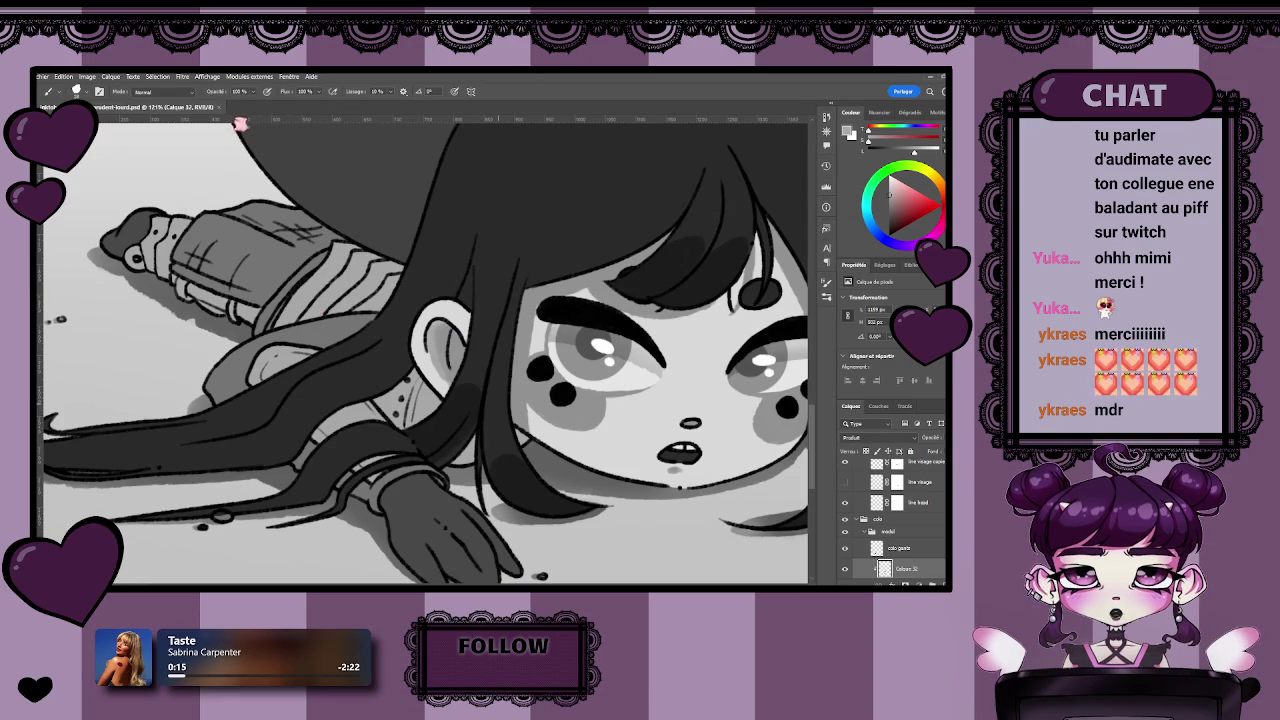
Glance at the recent files overview, then return to the open illustration.
left_click(219, 107)
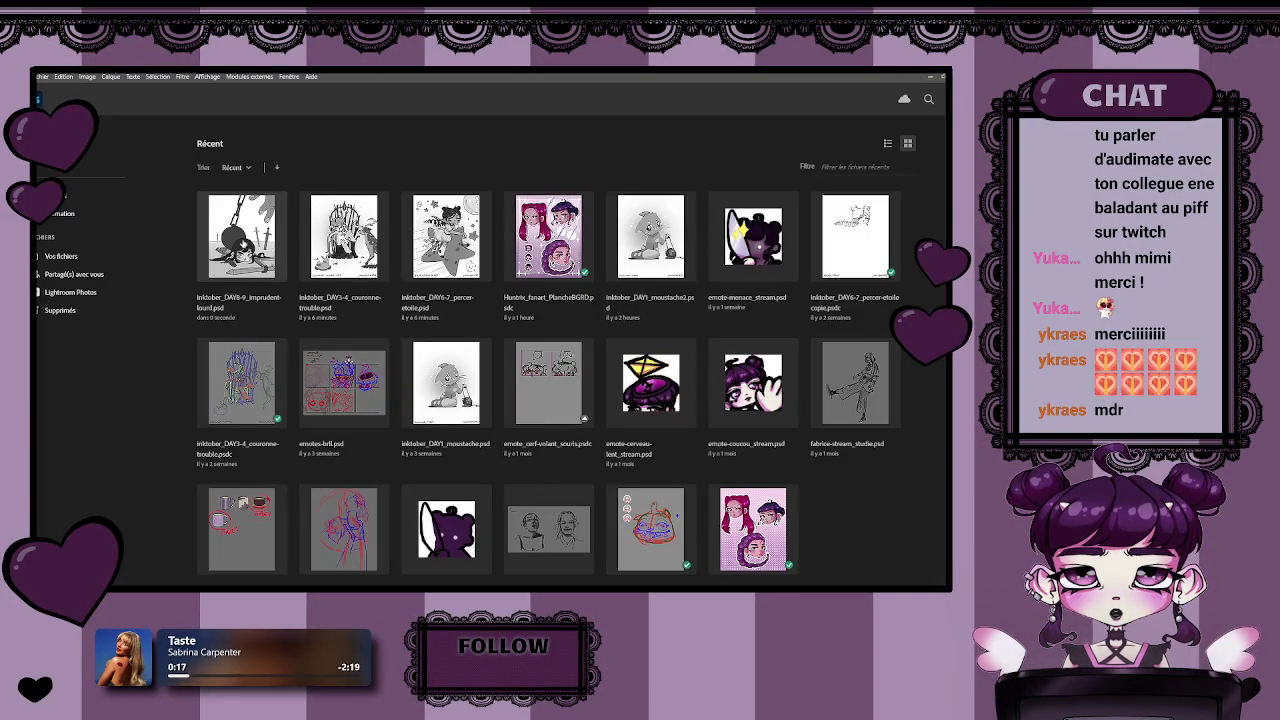
key("Escape")
scroll(446, 392, "up", 3)
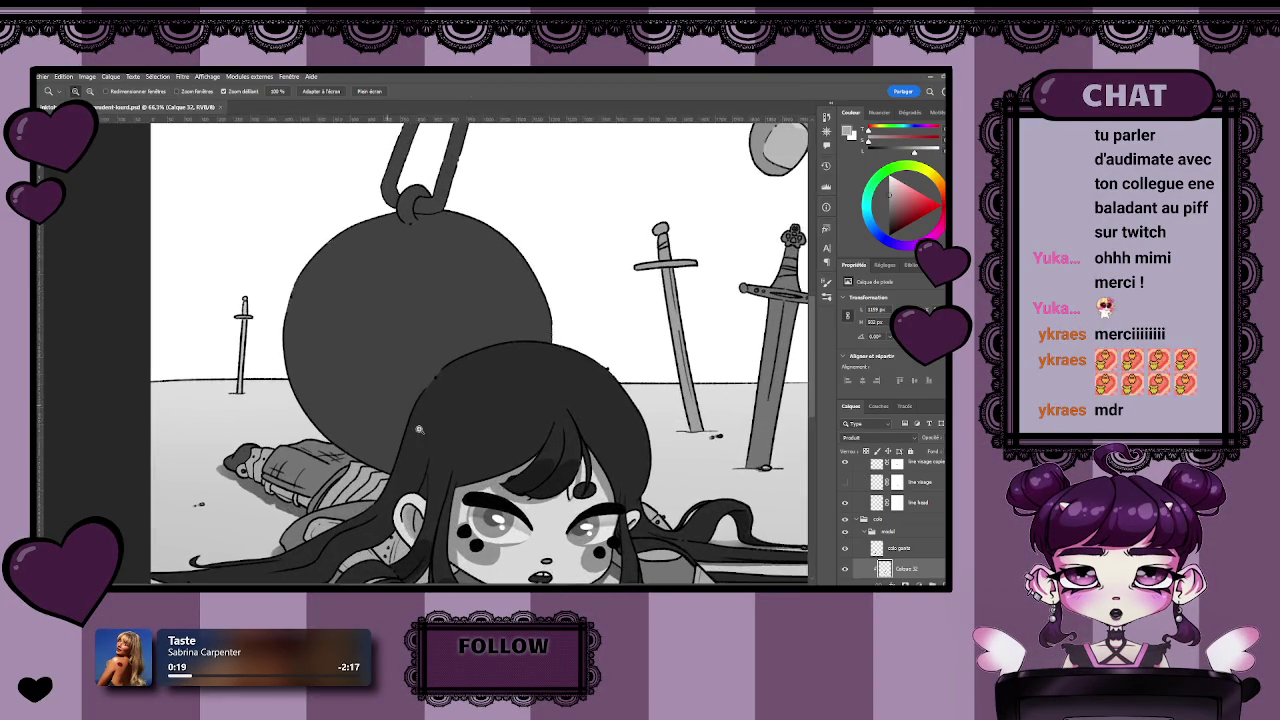
scroll(446, 392, "up", 1)
scroll(420, 400, "up", 1)
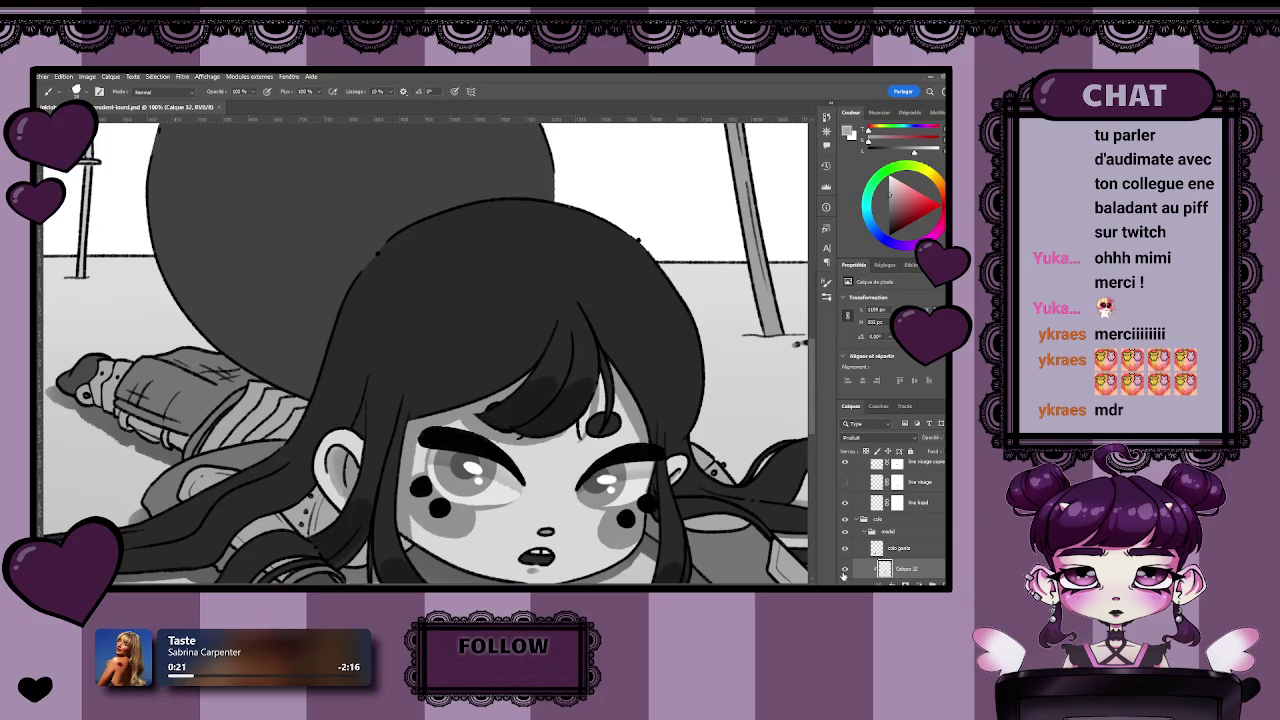
Toggle the hair shading layer's visibility to compare, then rename it 'shadow'.
left_click(844, 571)
left_click(844, 571)
double_click(907, 569)
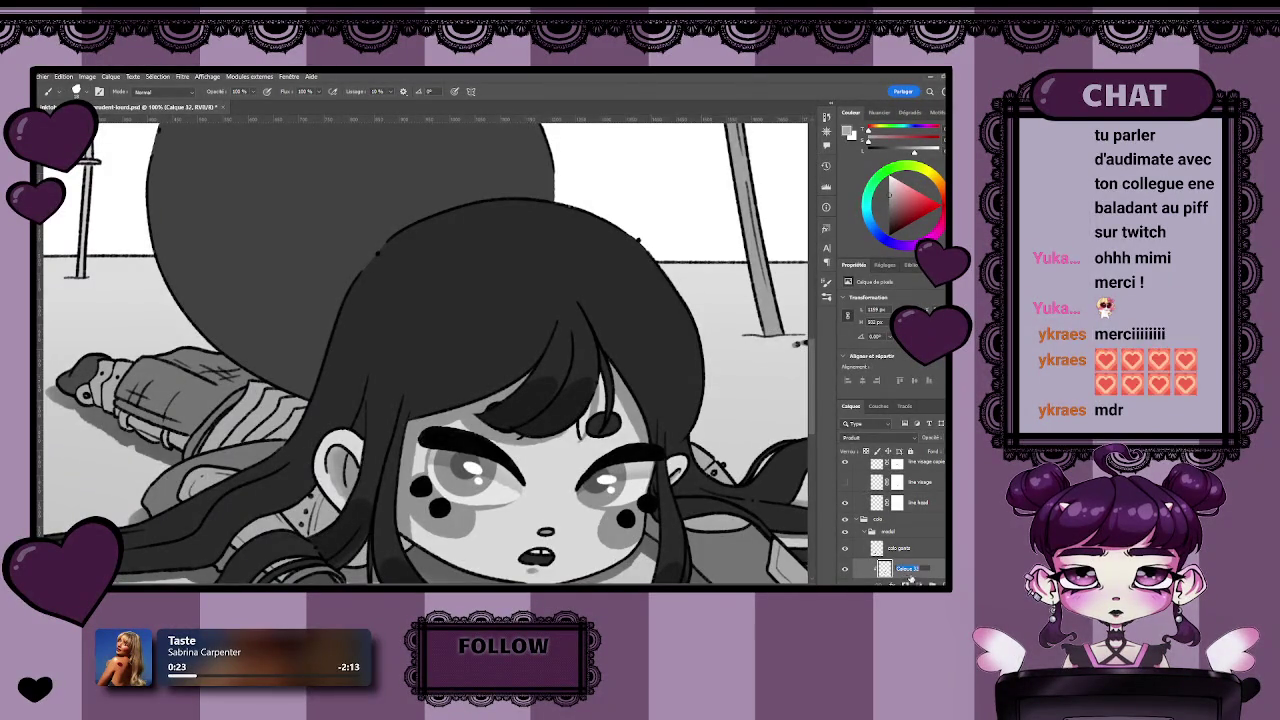
type("shadow")
key("Return")
left_click_drag(436, 418, 456, 365)
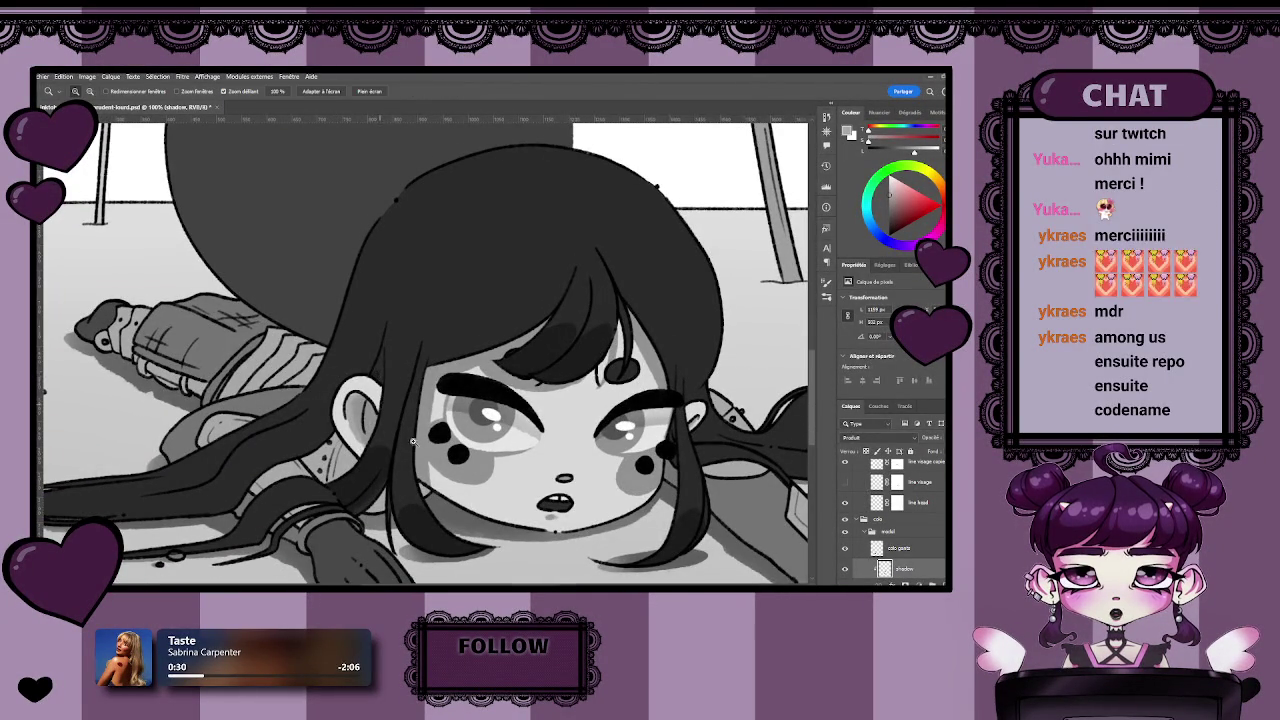
left_click_drag(390, 383, 418, 374)
key("b")
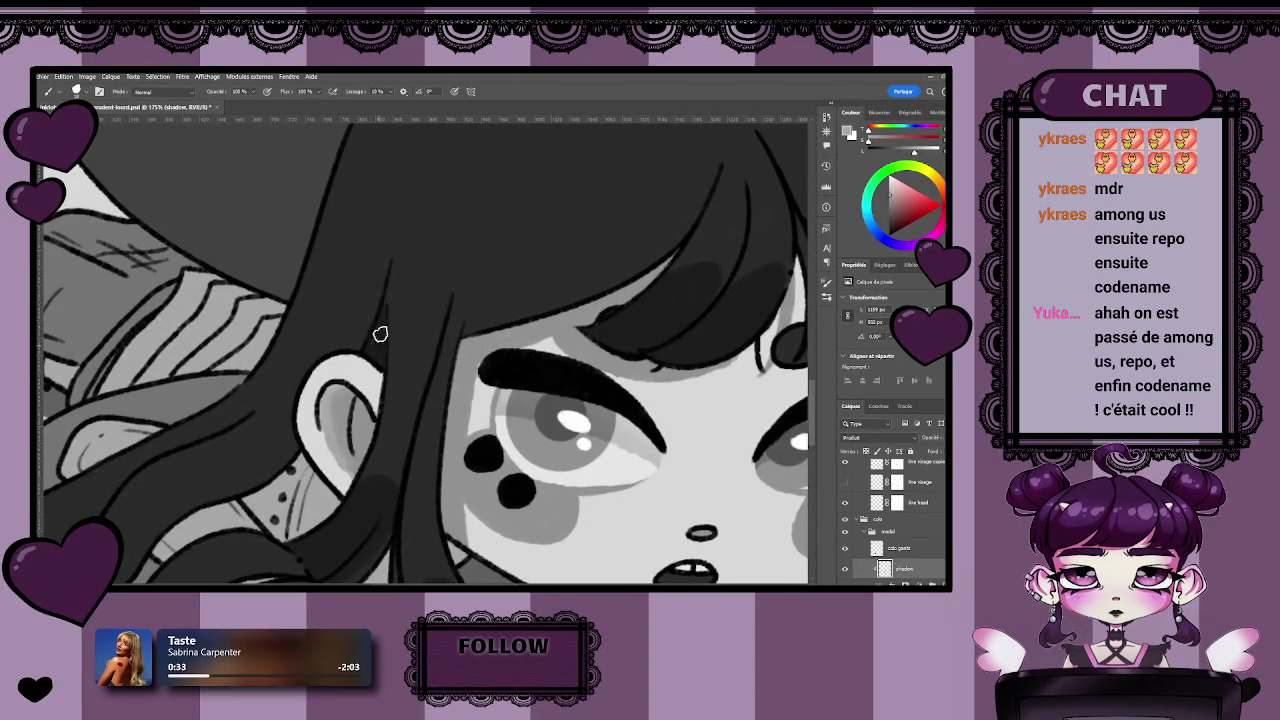
scroll(386, 449, "down", 5)
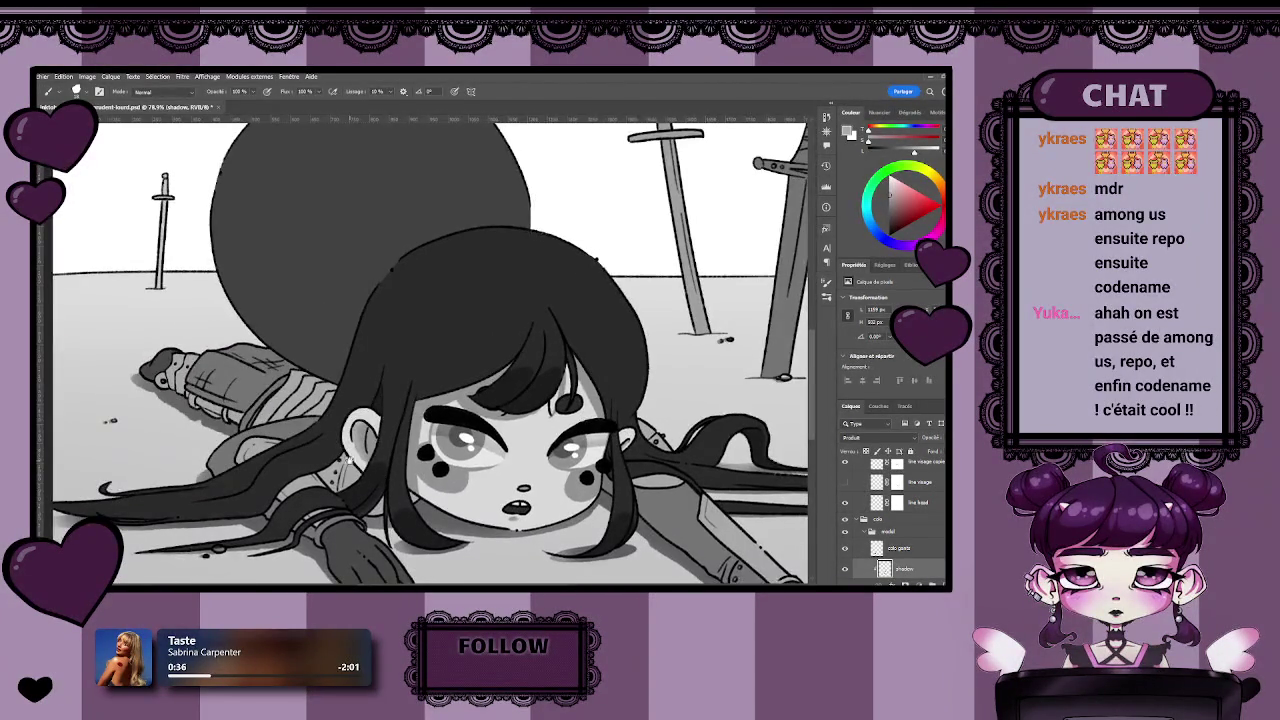
scroll(348, 470, "up", 1)
scroll(450, 430, "up", 2)
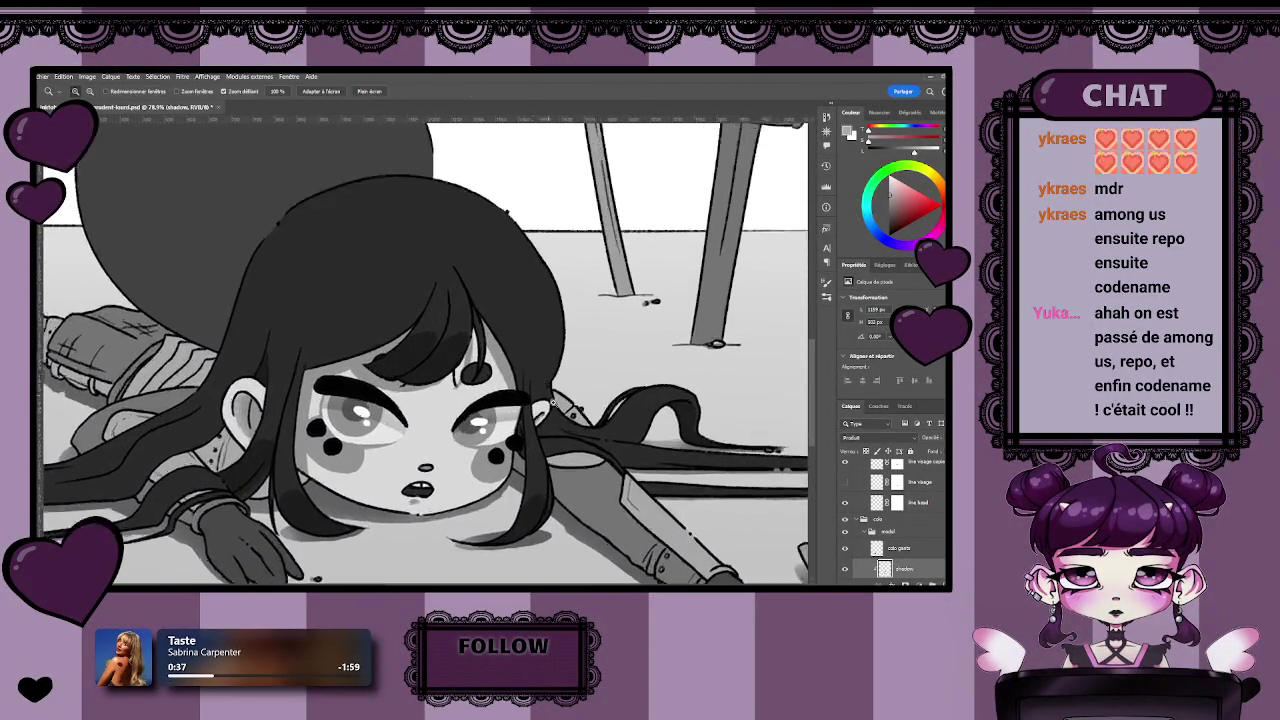
scroll(537, 401, "up", 2)
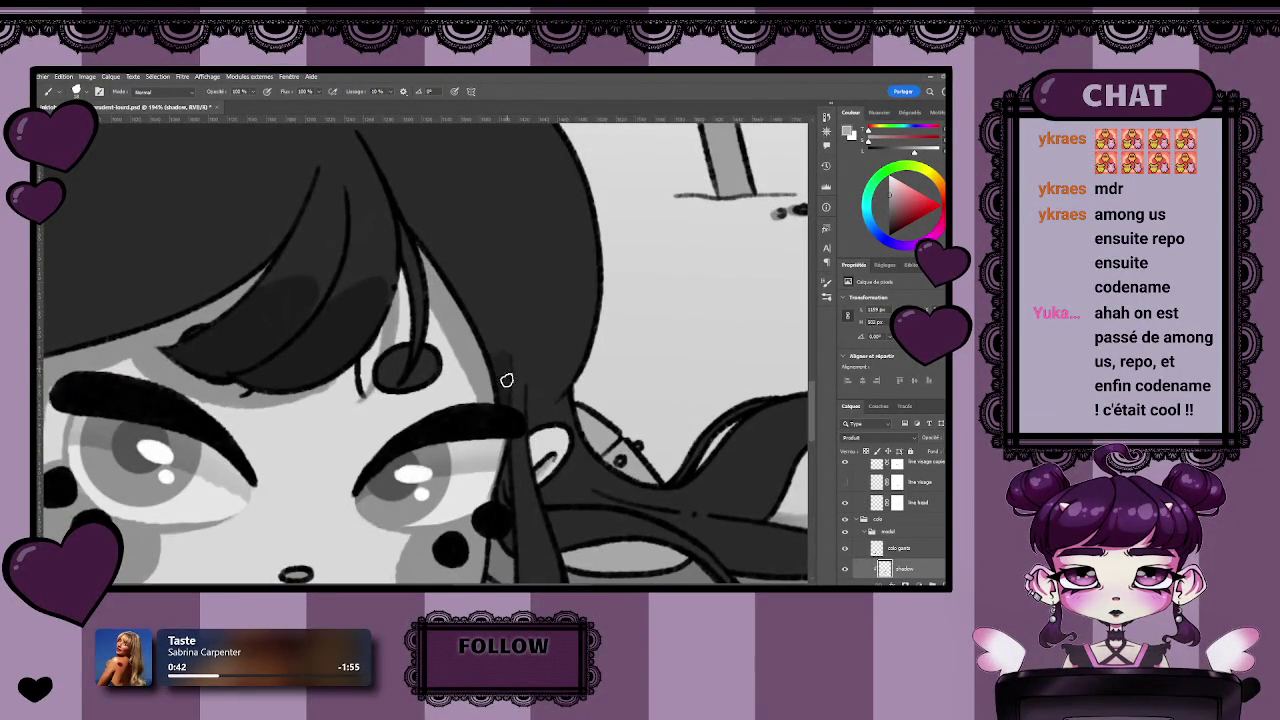
left_click_drag(538, 500, 488, 400)
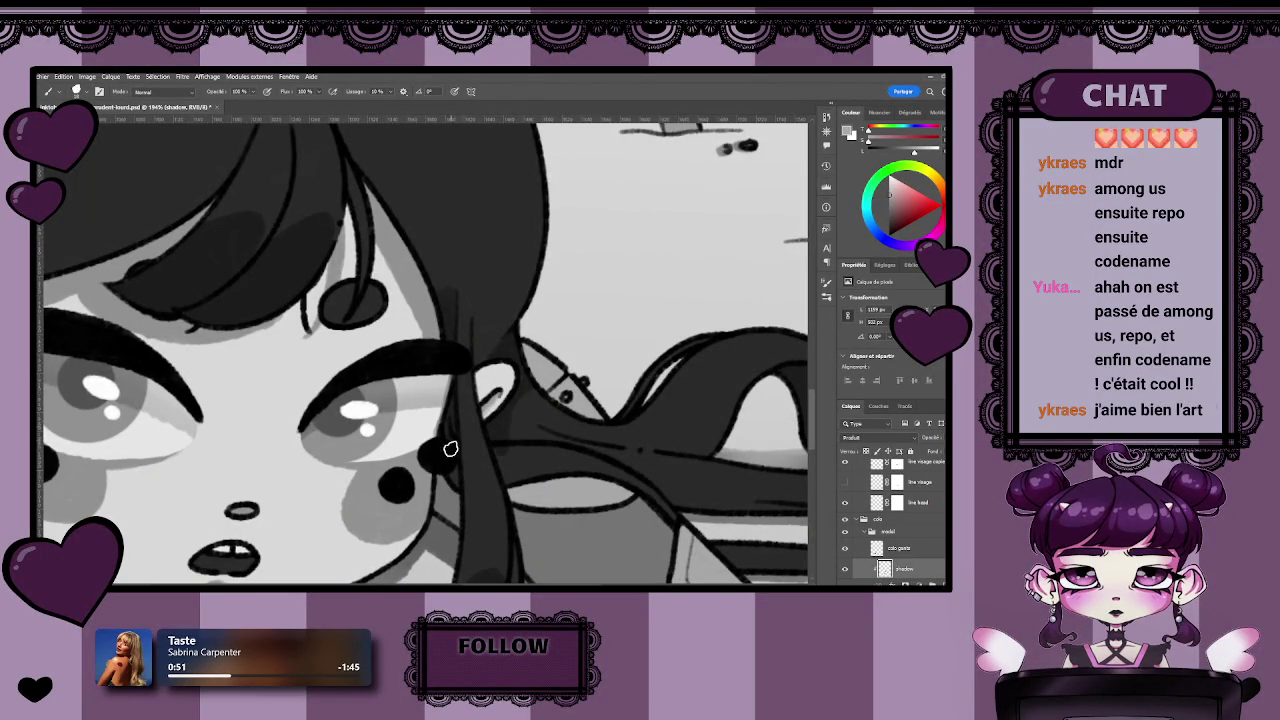
scroll(440, 415, "down", 2)
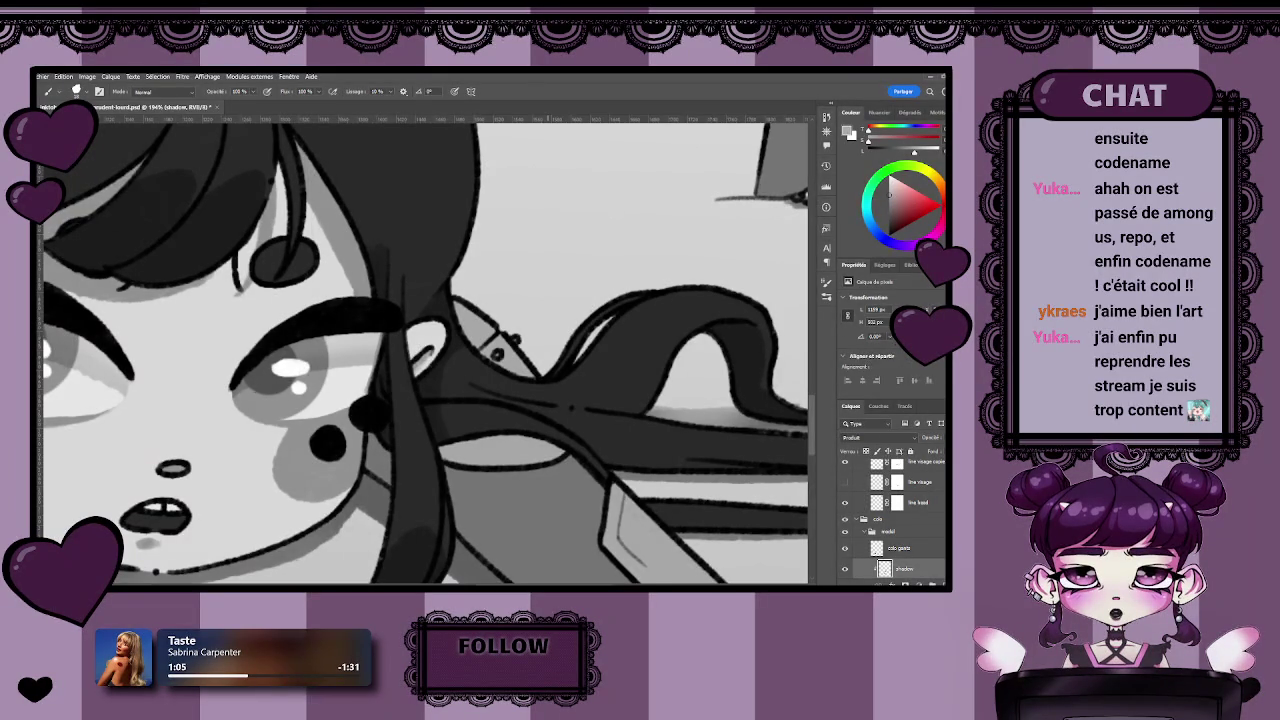
key("z")
left_click_drag(574, 386, 457, 331)
key("b")
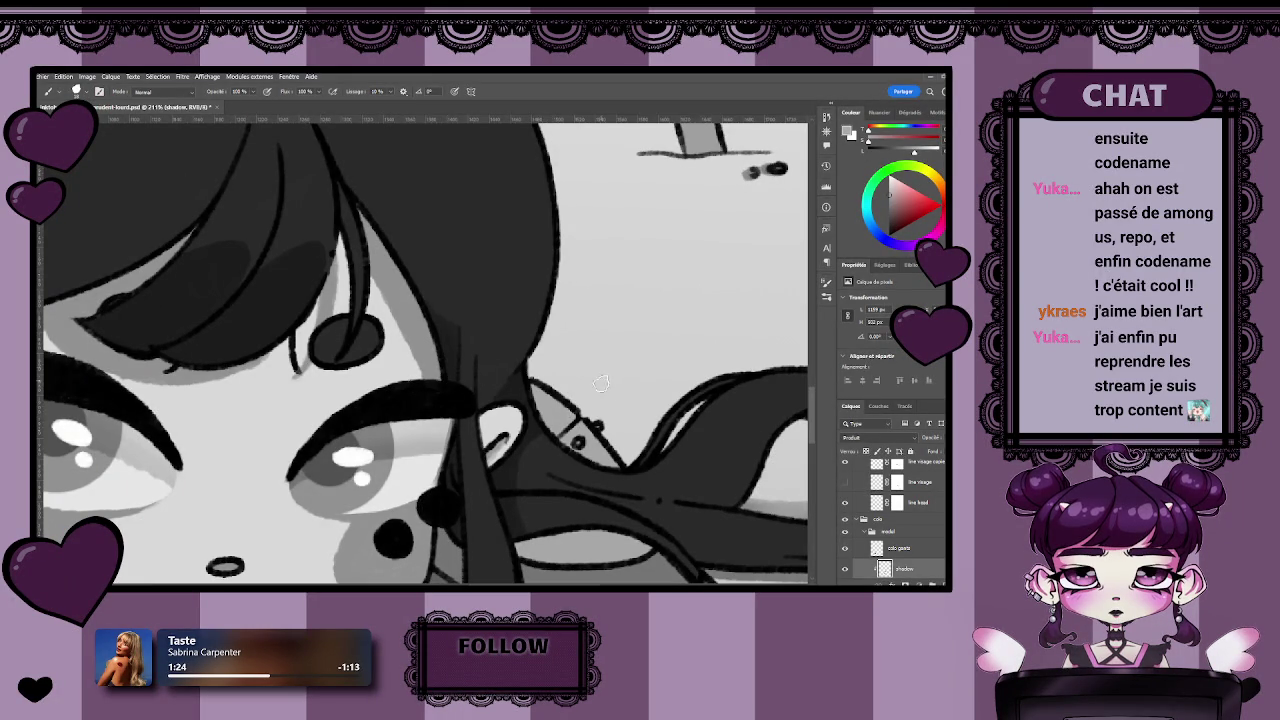
left_click(880, 585)
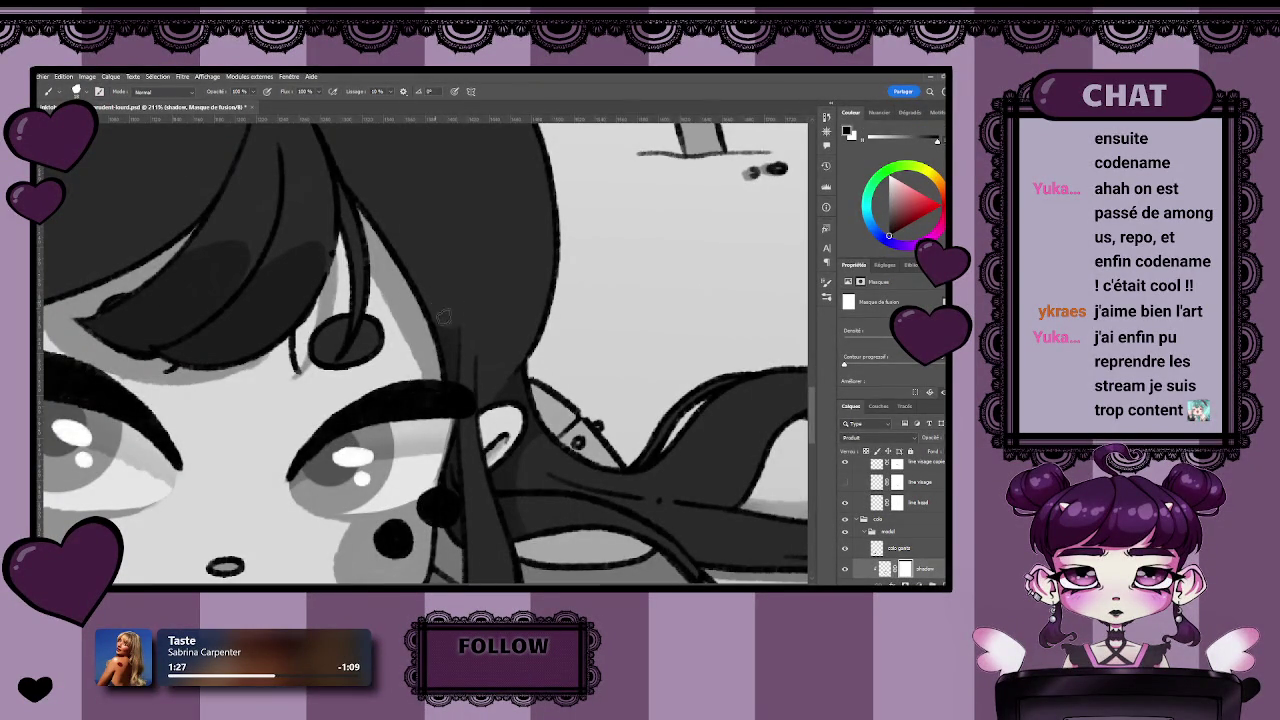
Readjust the close-up on the hair and switch back to the Brush tool.
key("z")
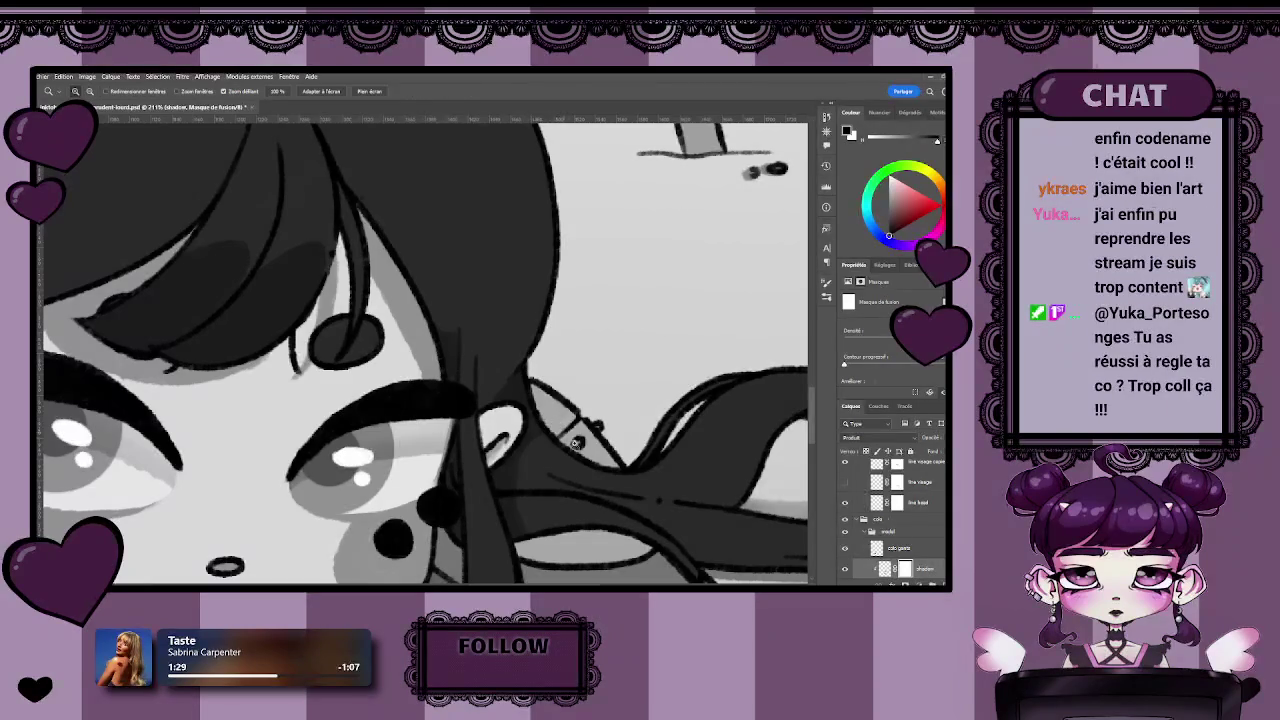
left_click_drag(576, 443, 531, 517)
key("b")
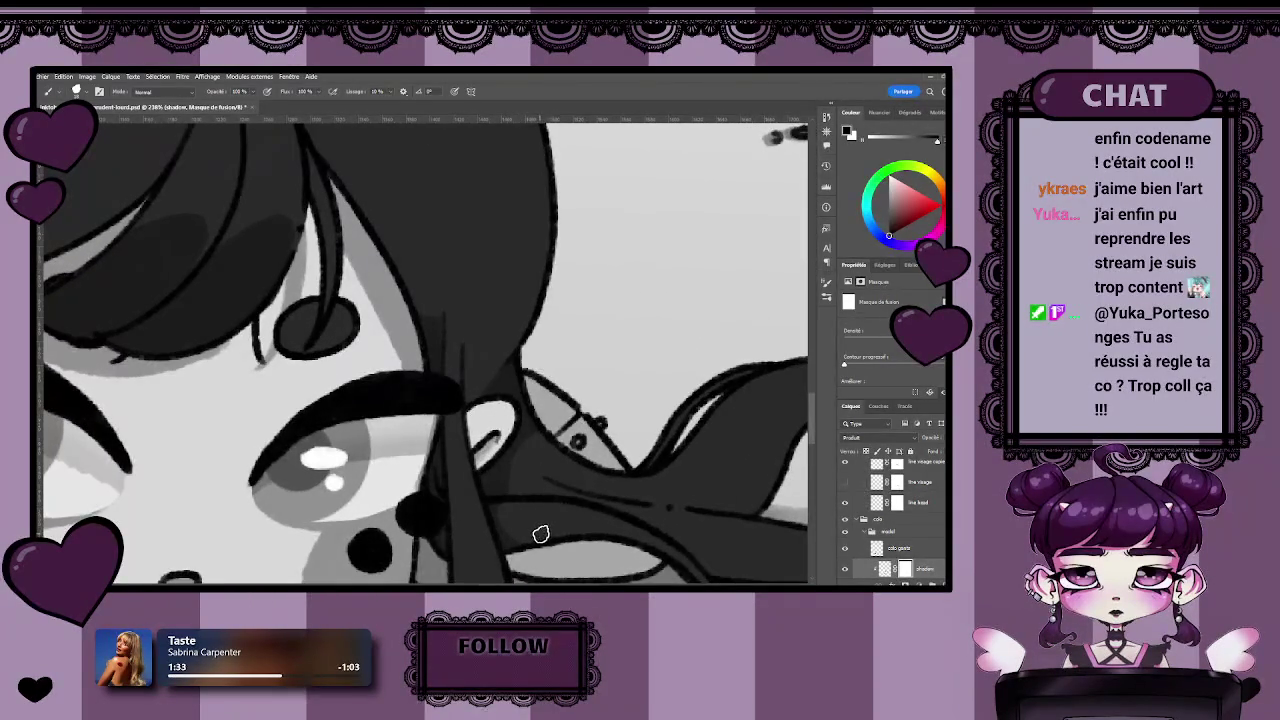
scroll(540, 534, "down", 5)
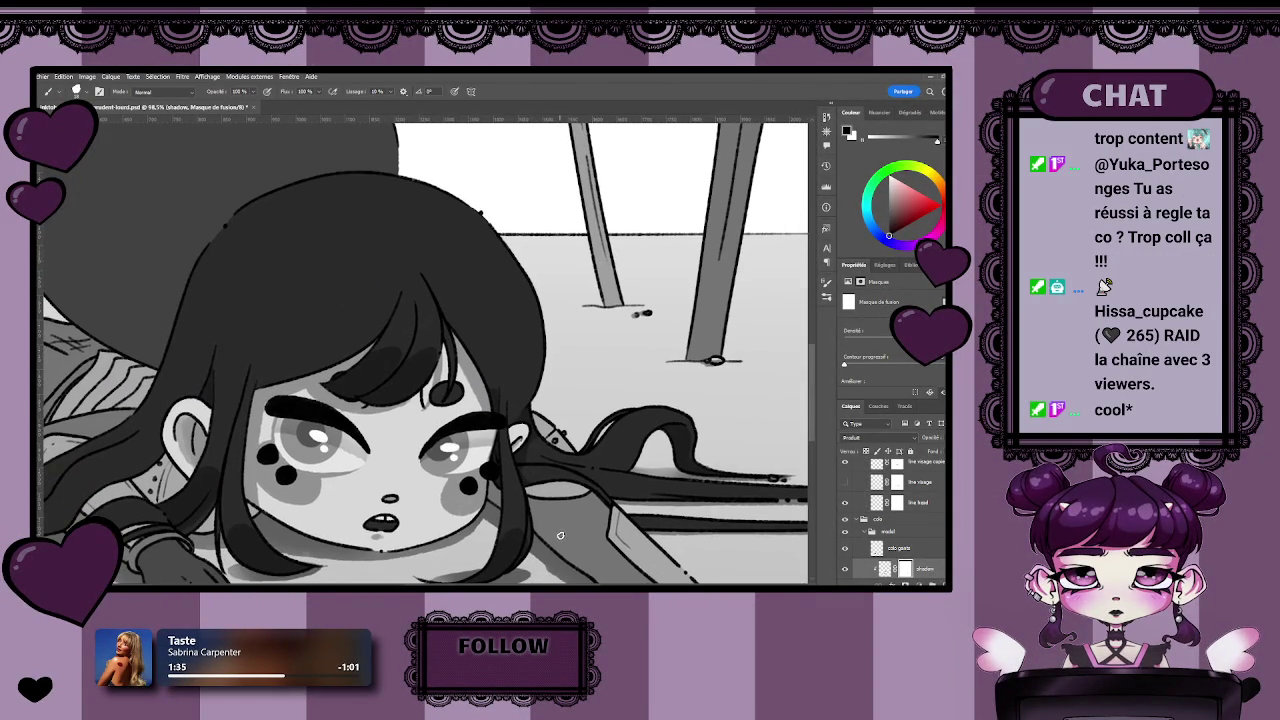
scroll(205, 486, "up", 2)
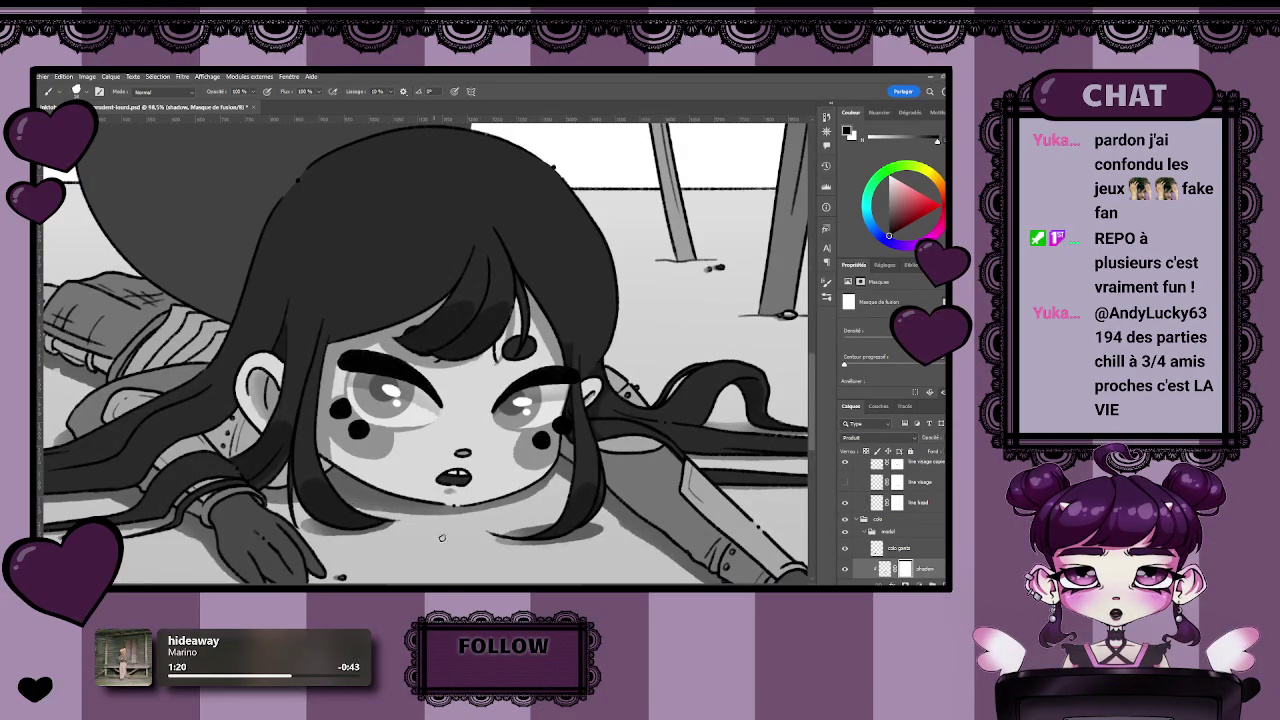
Scroll the canvas down past the shaded face and bangs.
scroll(487, 447, "down", 1)
Shift the view to the left hair and extend dark shading along the strand by the hand.
scroll(491, 440, "down", 1)
scroll(495, 433, "down", 1)
scroll(501, 422, "down", 1)
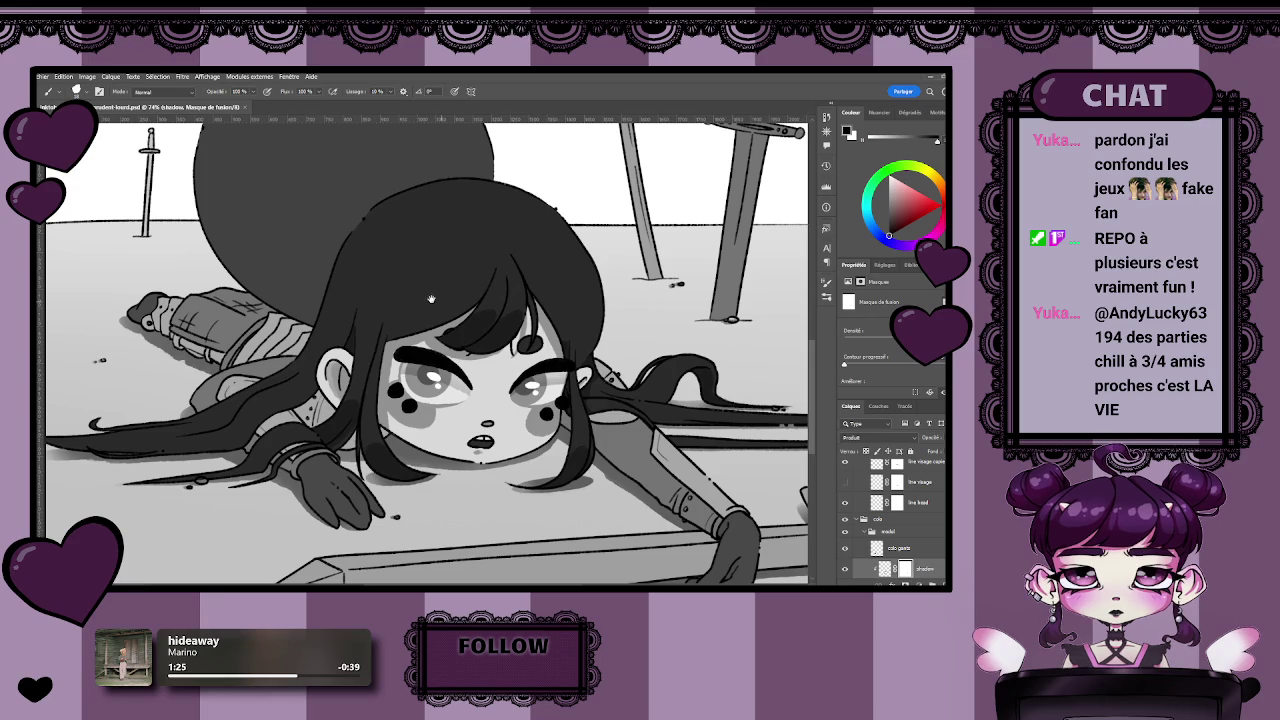
left_click_drag(355, 287, 407, 310)
scroll(380, 340, "up", 1)
scroll(350, 380, "up", 1)
key("b")
scroll(295, 440, "up", 2)
scroll(300, 442, "left", 2)
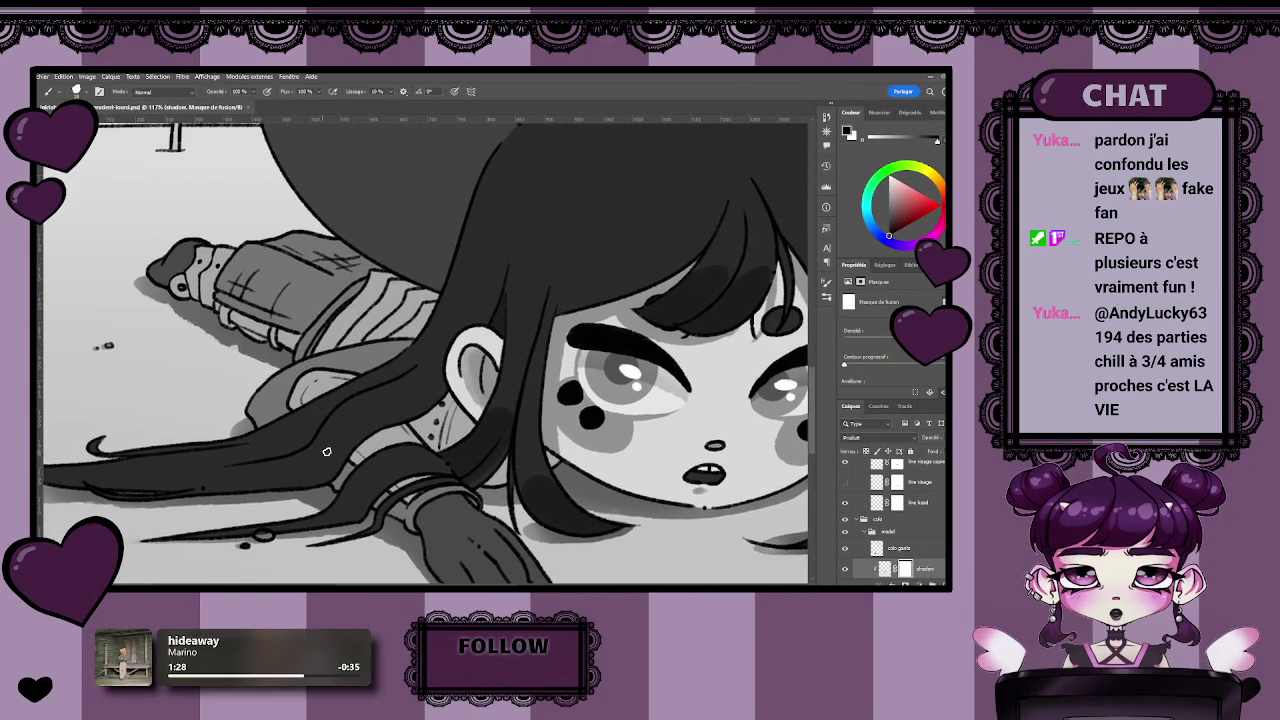
scroll(340, 450, "down", 1)
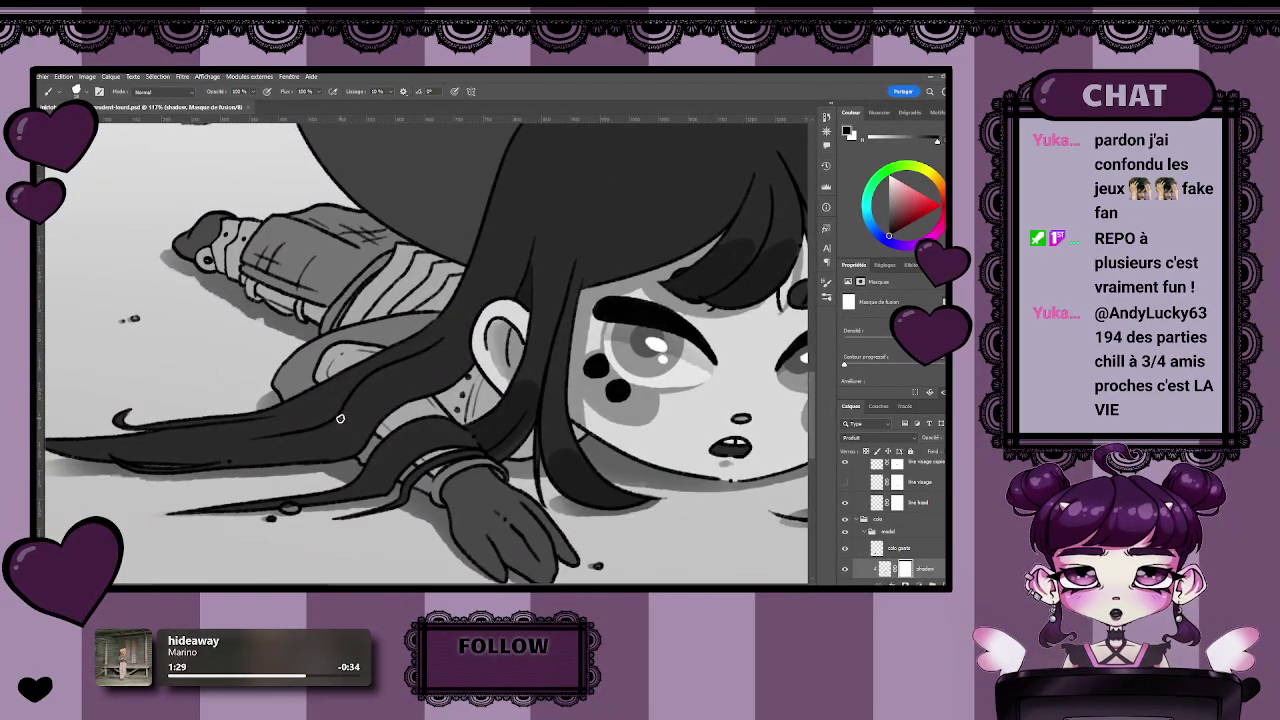
left_click_drag(550, 470, 620, 498)
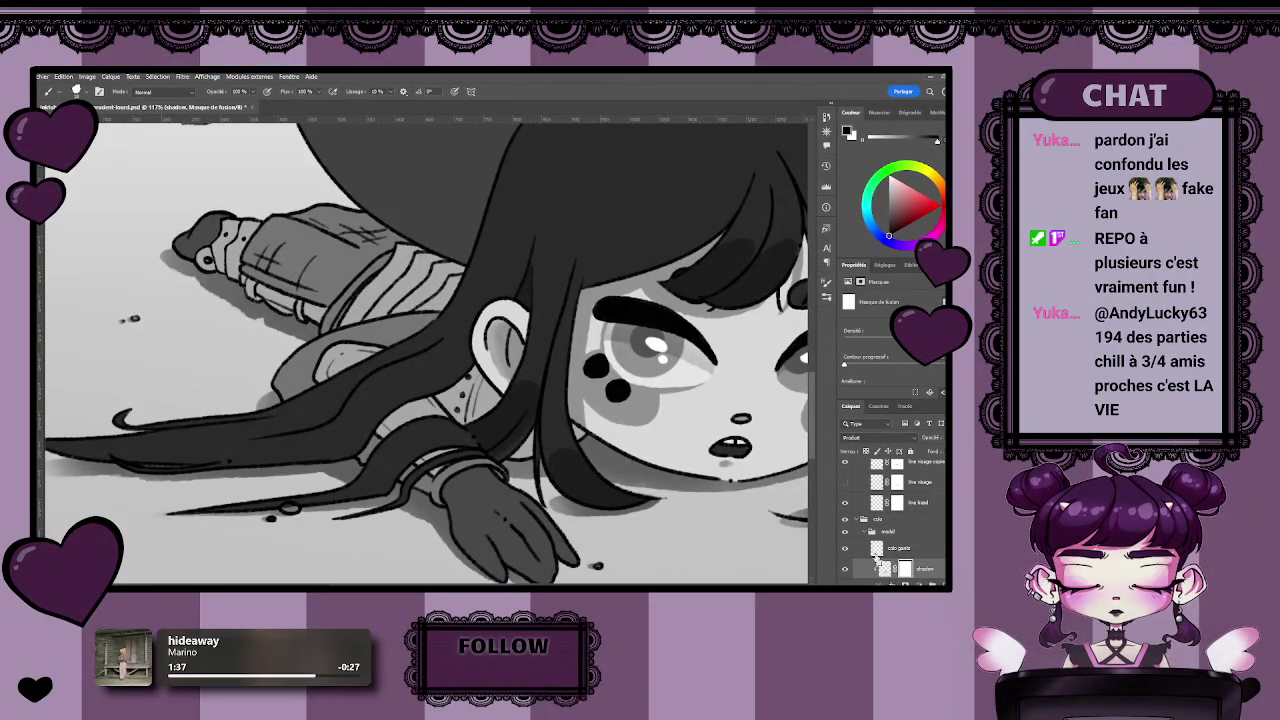
On the shadow layer's pixels, paint soft dark shading on the hair over the shoulder.
left_click(884, 569)
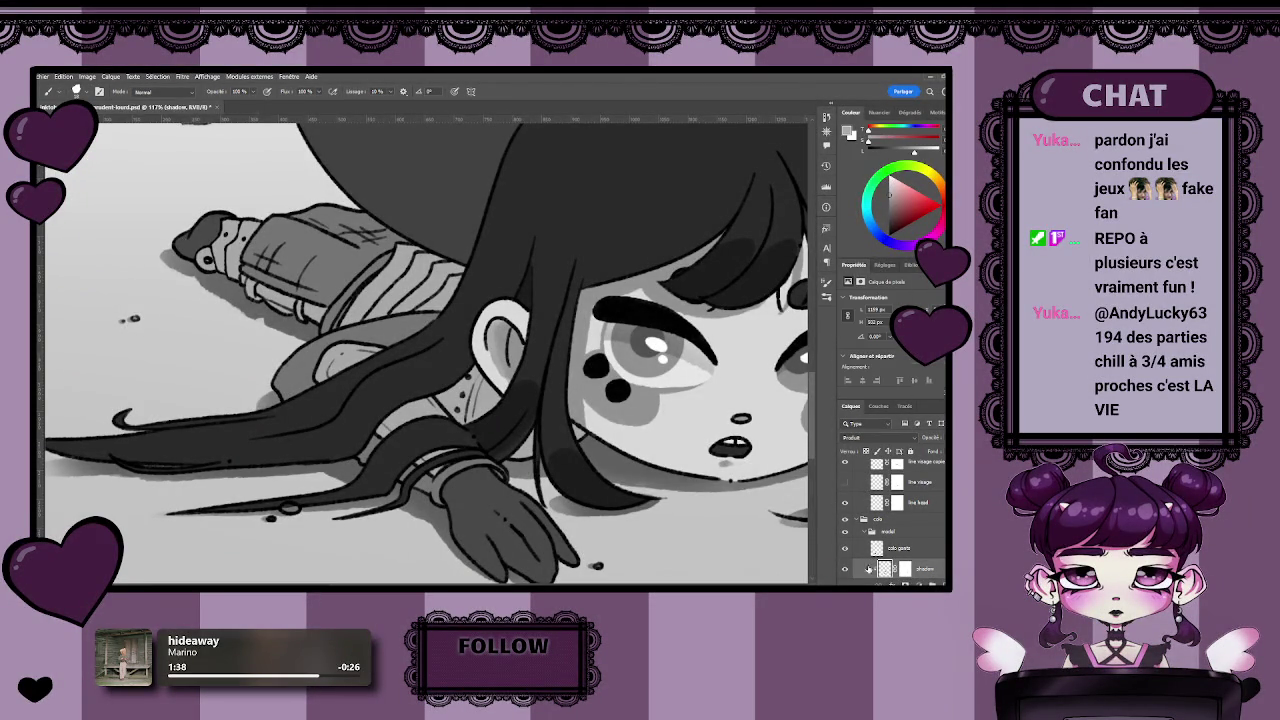
left_click_drag(344, 418, 362, 420)
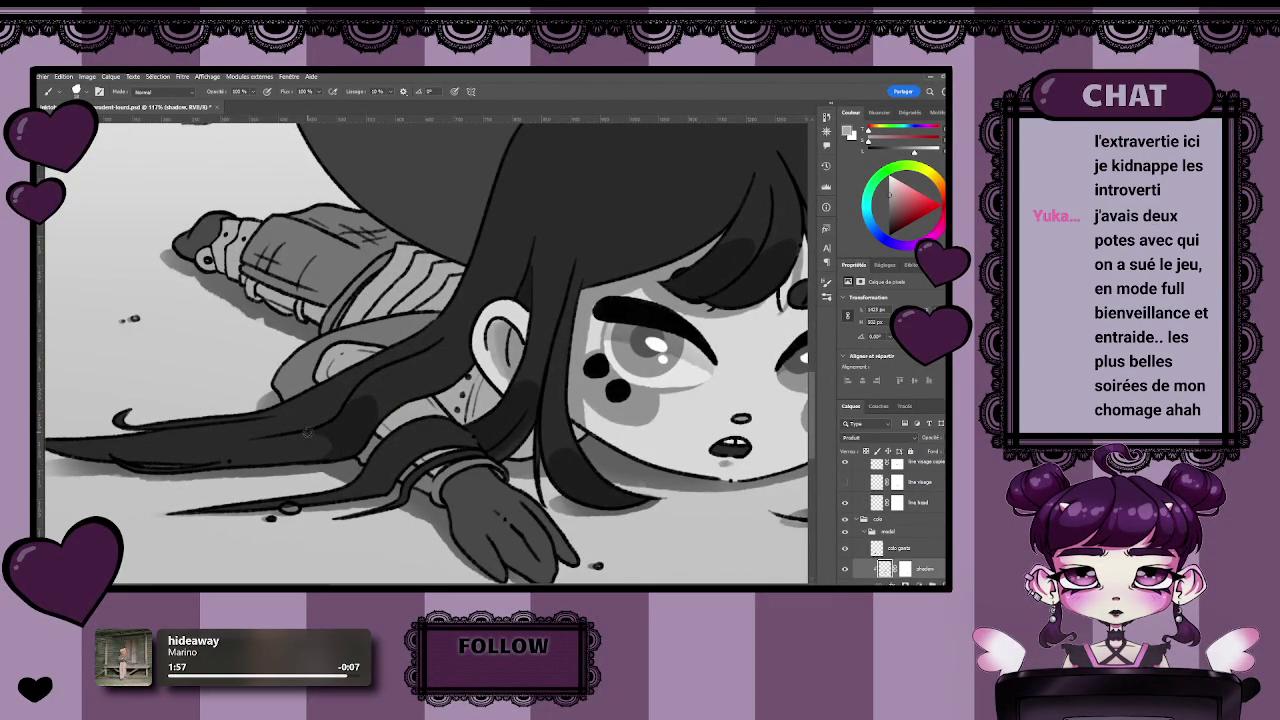
key("z")
mouse_move(490, 493)
left_mouse_down()
mouse_move(415, 527)
mouse_move(440, 527)
left_mouse_up()
key("b")
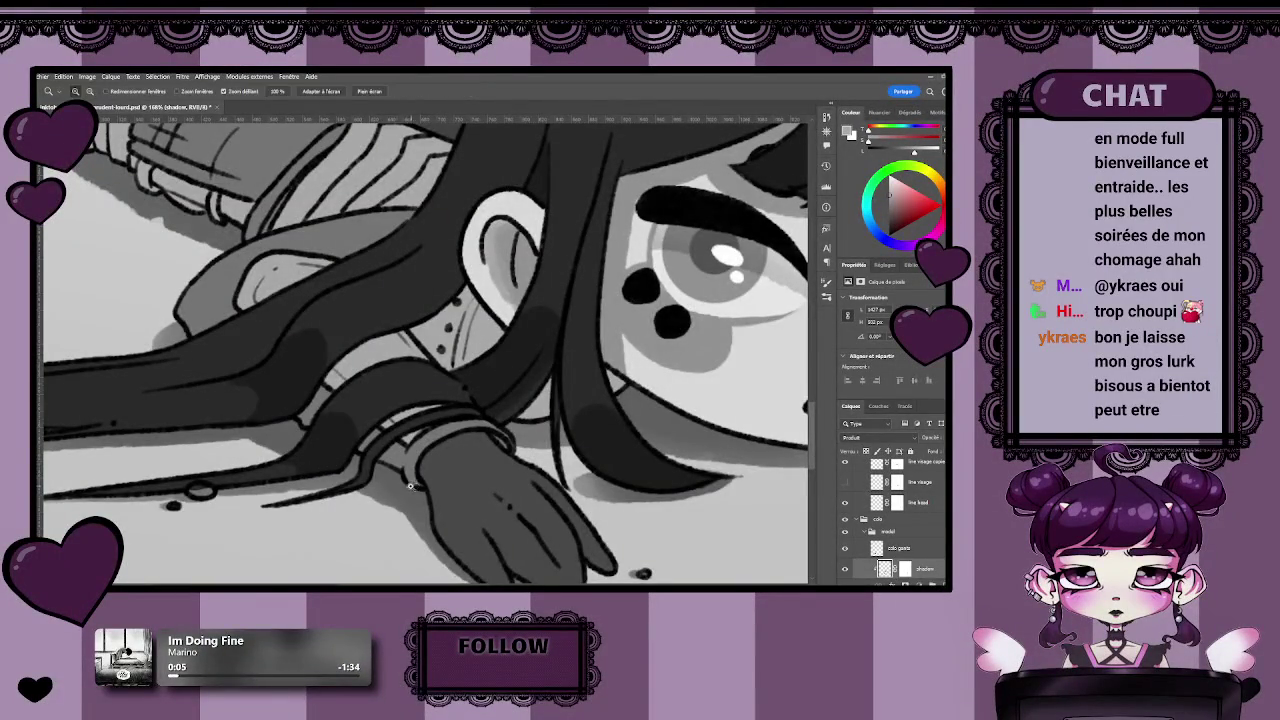
scroll(380, 490, "down", 1)
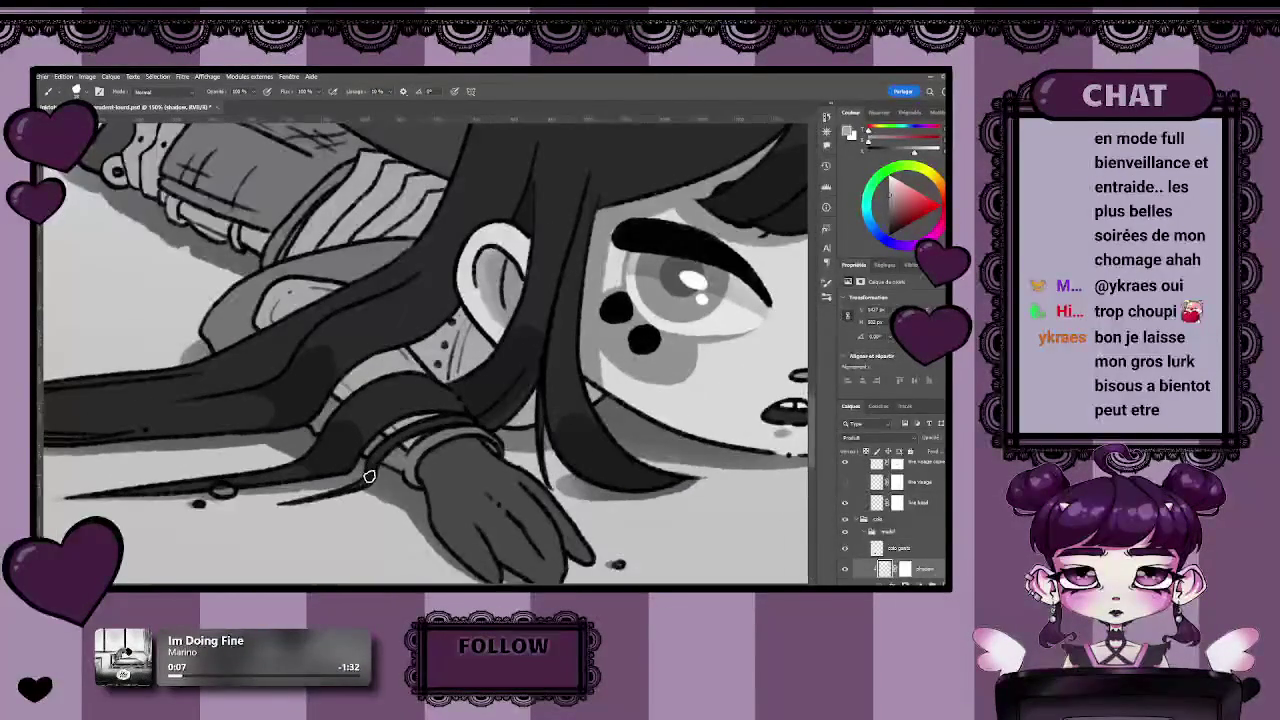
key("z")
left_click_drag(370, 478, 346, 509)
left_click(346, 509)
key("b")
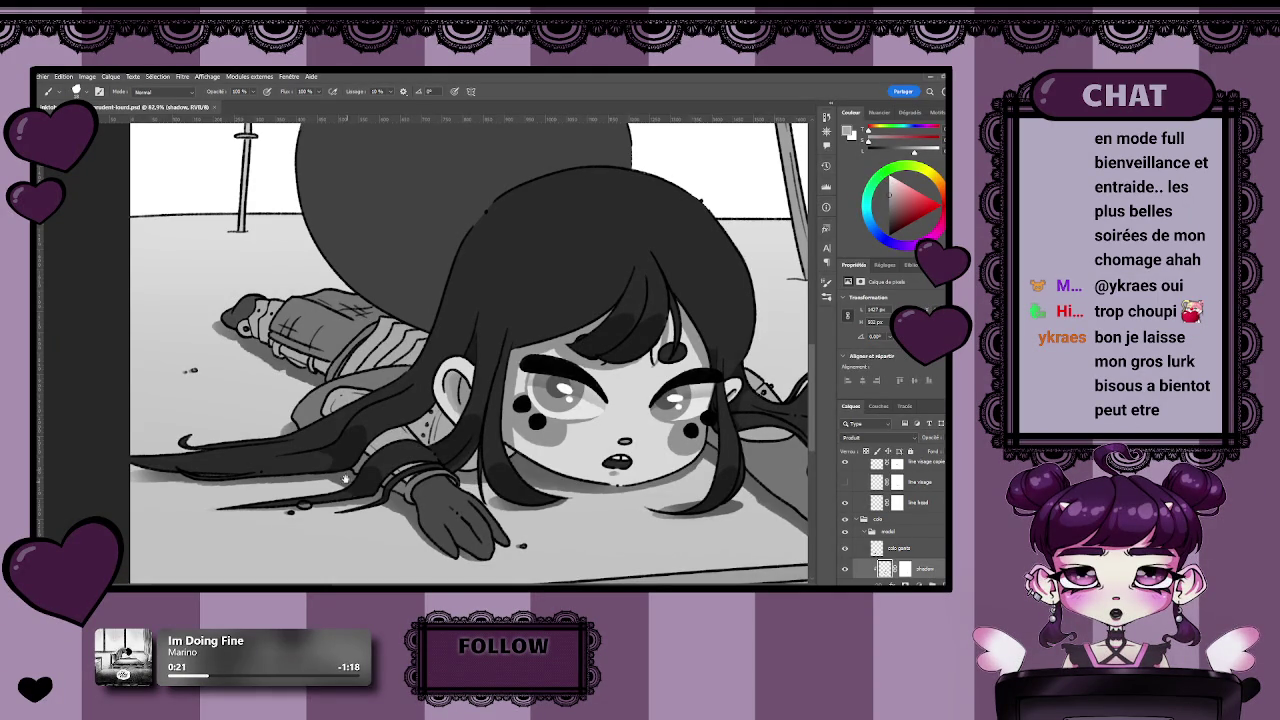
Zoom in closer on the hair and hand, toggling between Zoom and Brush.
scroll(345, 480, "up", 2)
scroll(300, 470, "up", 2)
scroll(280, 462, "down", 2)
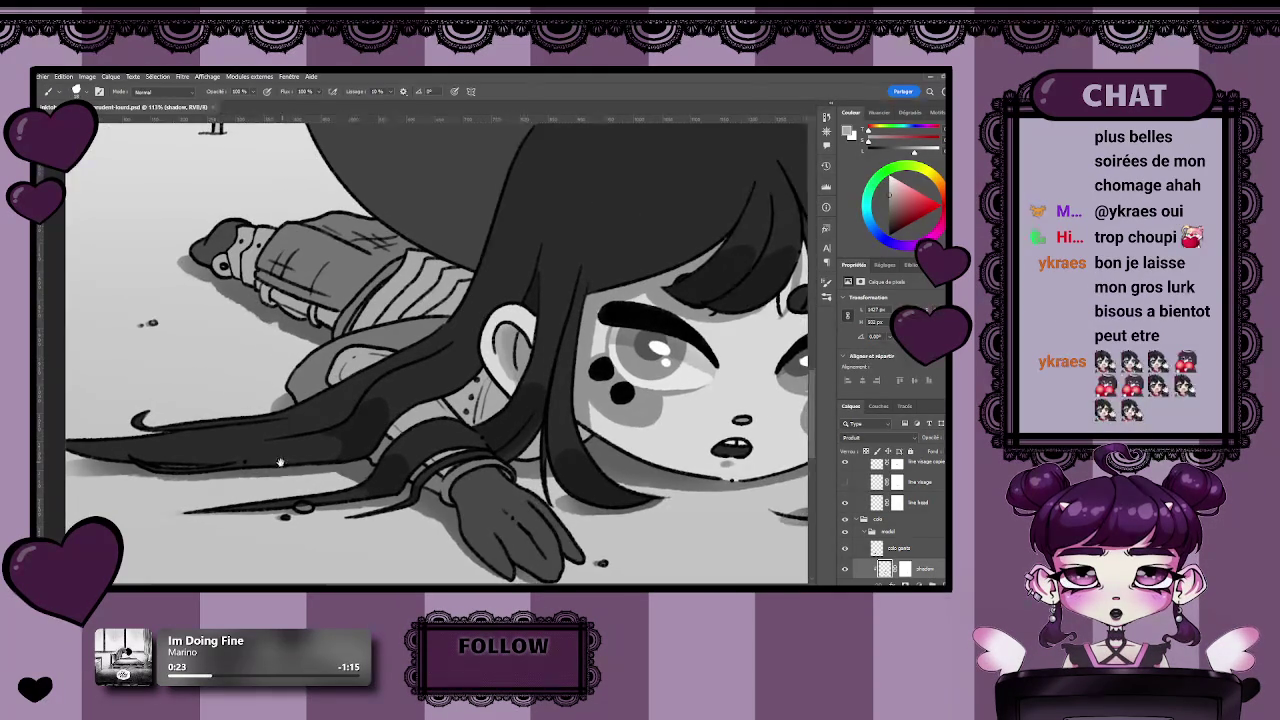
scroll(285, 465, "up", 1)
scroll(295, 470, "down", 2)
scroll(310, 475, "up", 2)
scroll(323, 481, "down", 1)
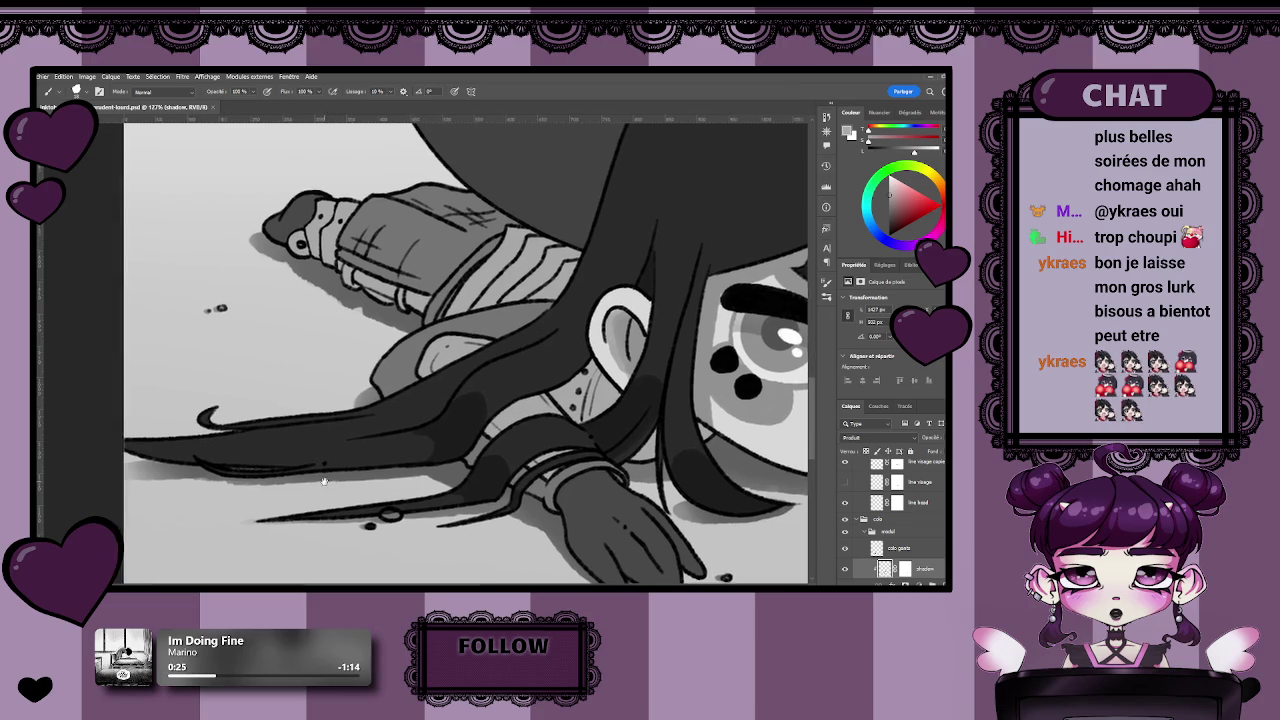
scroll(325, 500, "down", 1)
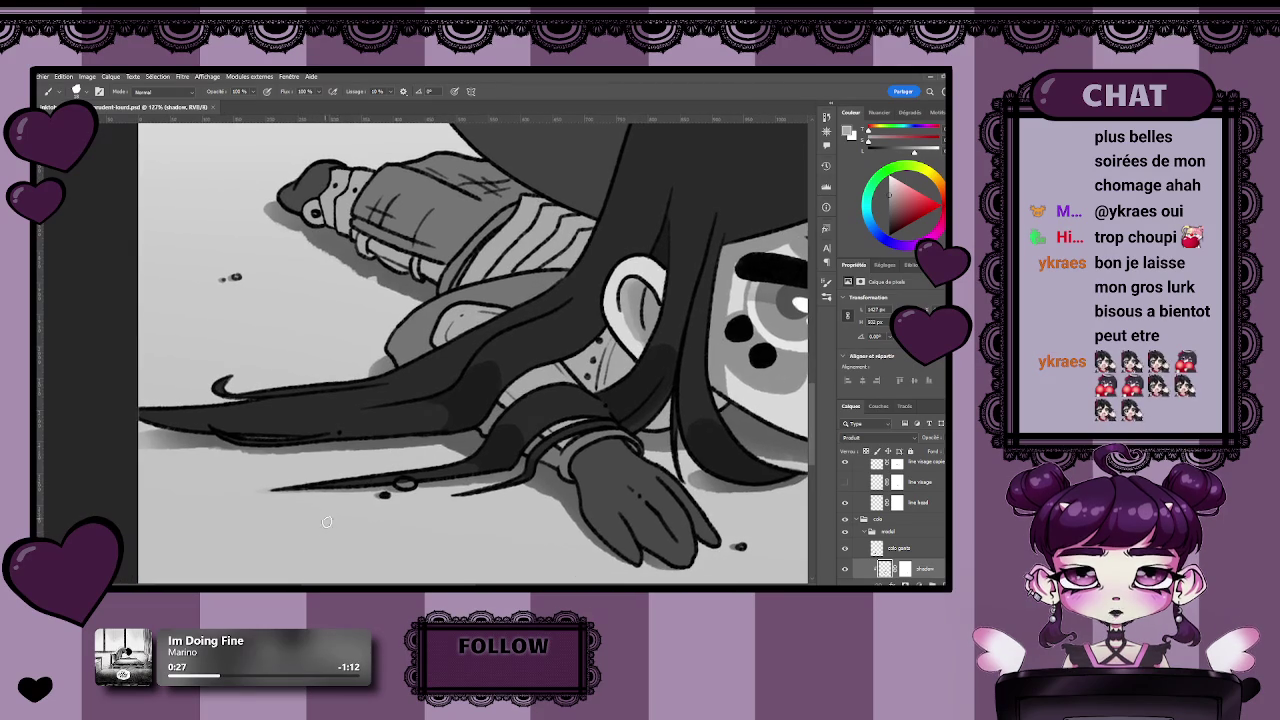
key("z")
mouse_move(374, 534)
left_mouse_down()
mouse_move(364, 507)
mouse_move(292, 455)
left_mouse_up()
key("b")
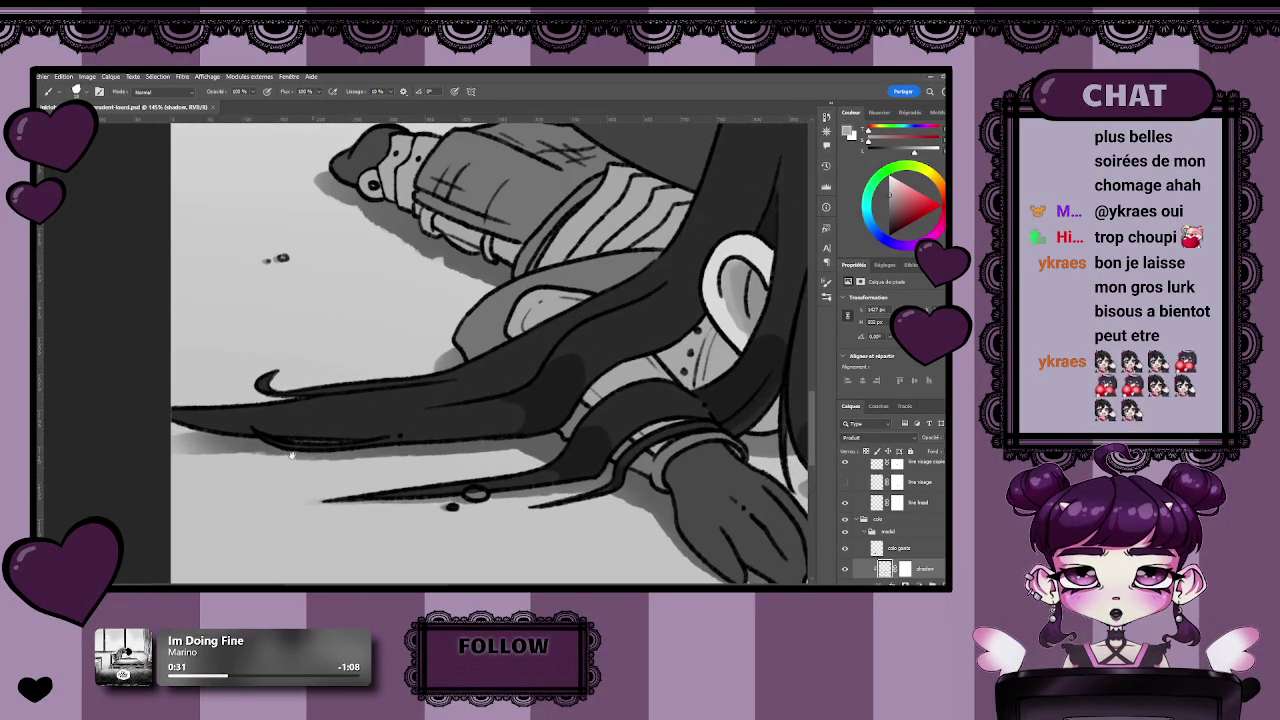
scroll(292, 455, "down", 2)
scroll(447, 468, "down", 3)
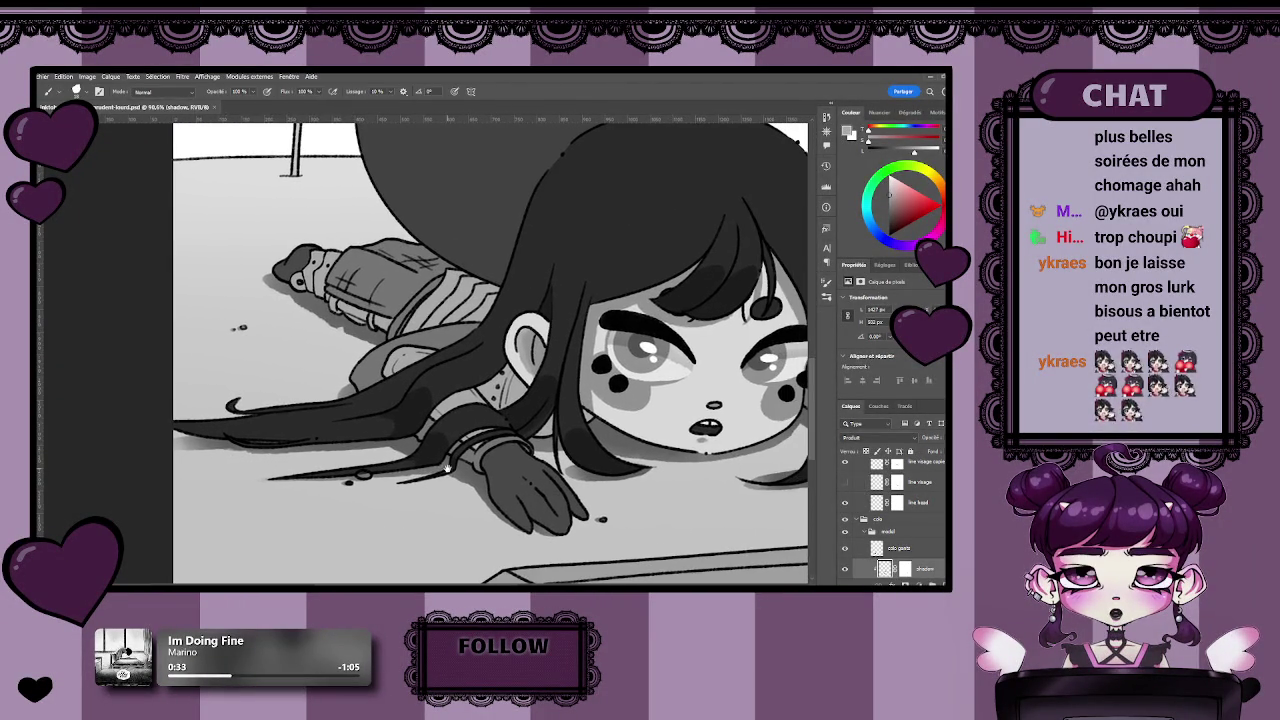
key("z")
scroll(573, 463, "right", 3)
scroll(573, 463, "up", 2)
scroll(398, 334, "up", 2)
key("b")
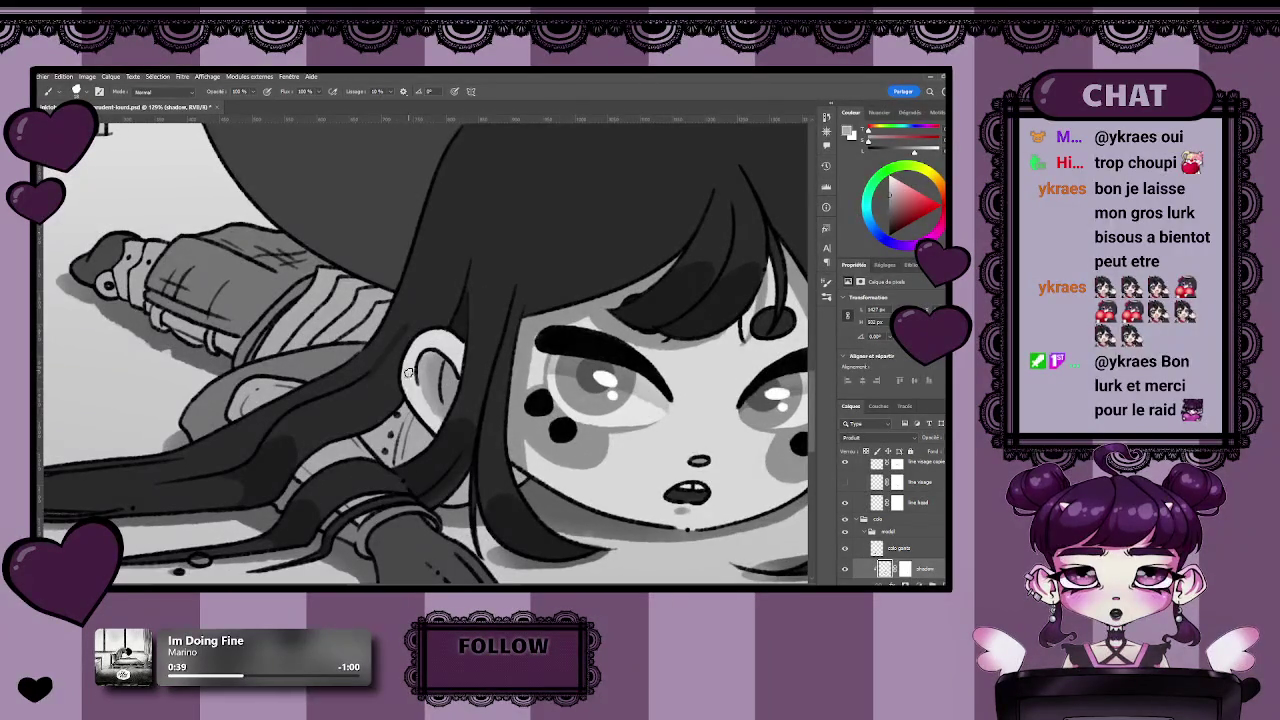
Try a dark curved shadow on the hair twice, undoing both attempts.
scroll(548, 427, "right", 5)
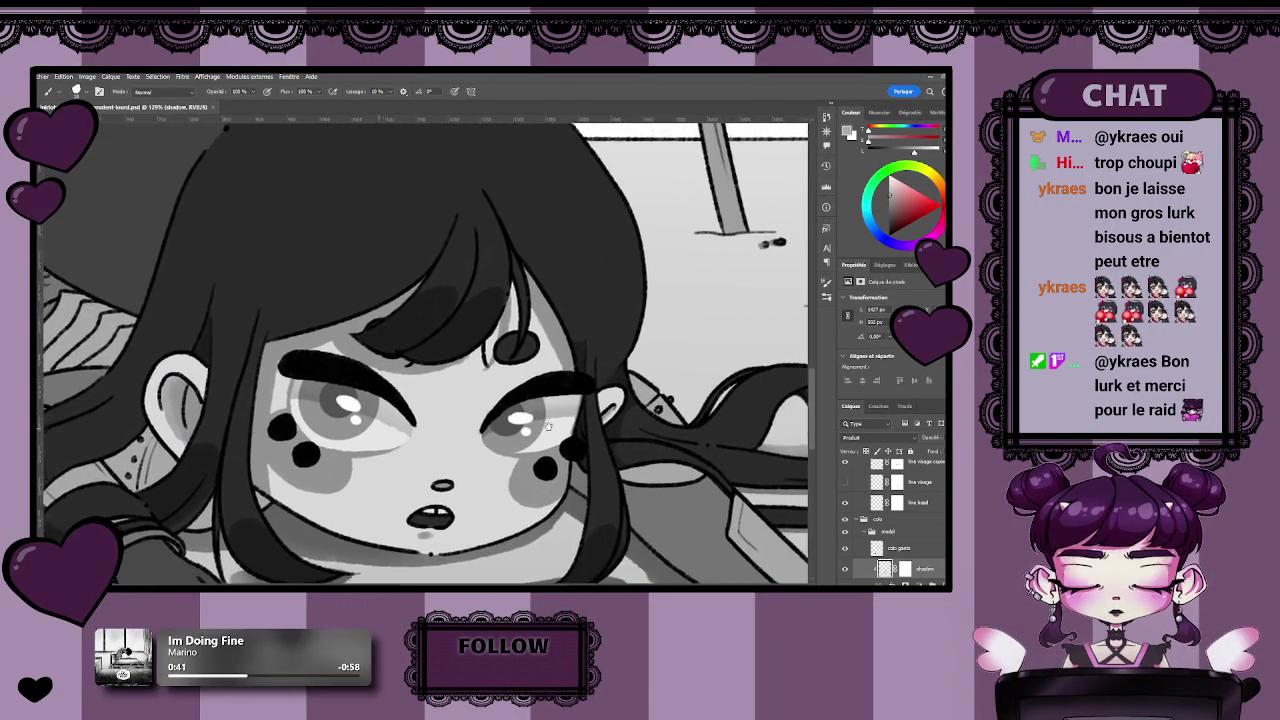
scroll(548, 427, "down", 2)
scroll(450, 390, "down", 2)
scroll(350, 355, "down", 2)
left_click_drag(257, 323, 346, 366)
key("ctrl+z")
left_click_drag(242, 332, 350, 384)
key("ctrl+z")
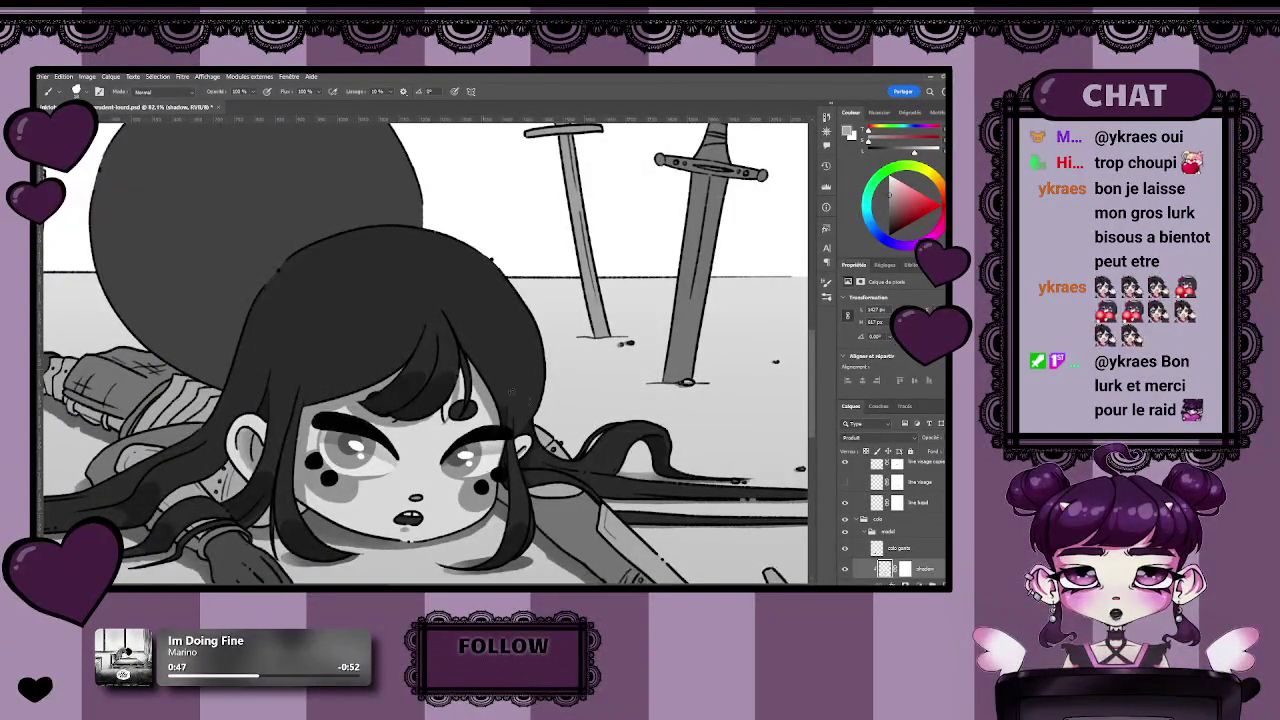
Reframe close on the right hair strand and darken the shadow along it.
left_click_drag(511, 392, 461, 345)
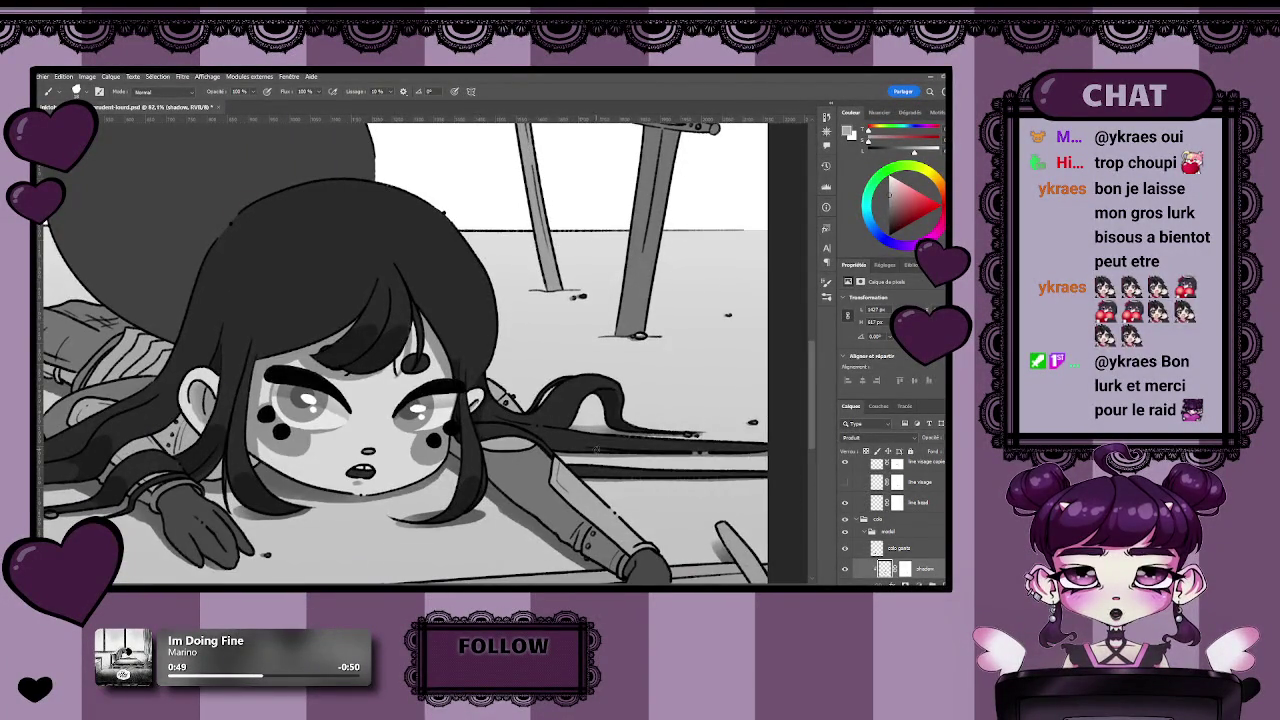
scroll(595, 448, "up", 3)
mouse_move(600, 480)
left_mouse_down()
mouse_move(474, 435)
mouse_move(346, 422)
left_mouse_up()
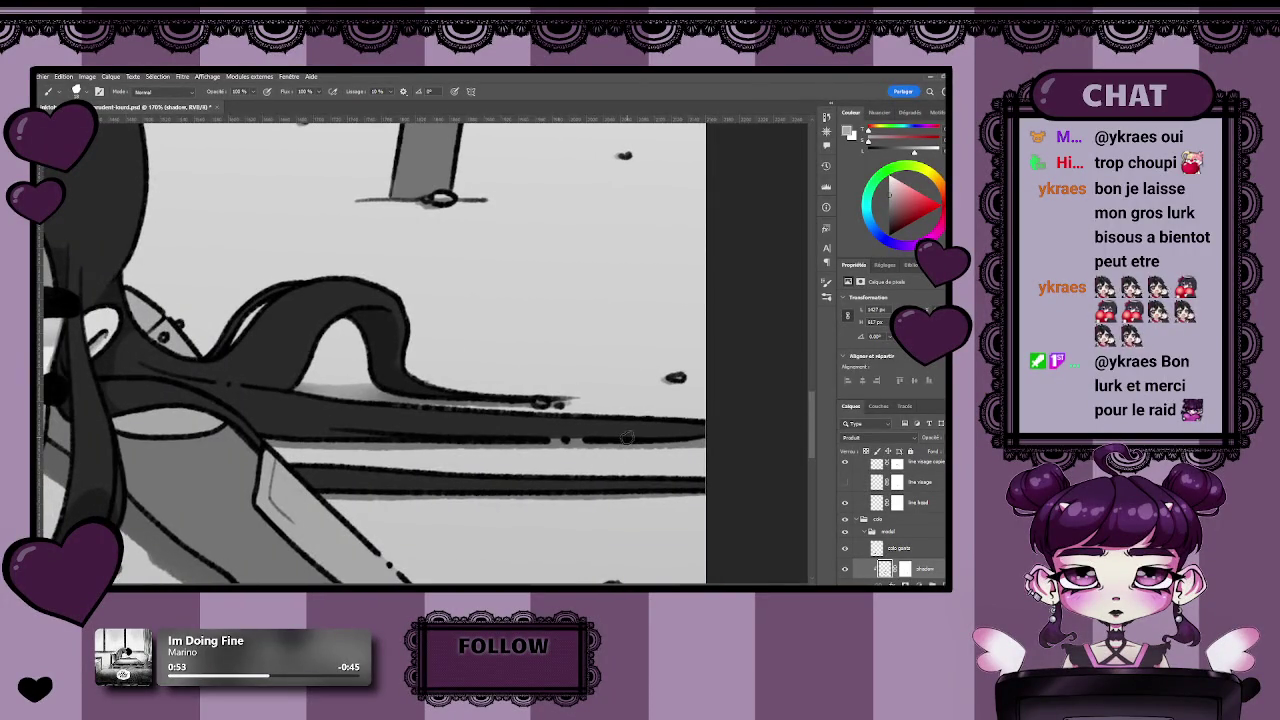
scroll(600, 455, "left", 3)
scroll(540, 480, "left", 3)
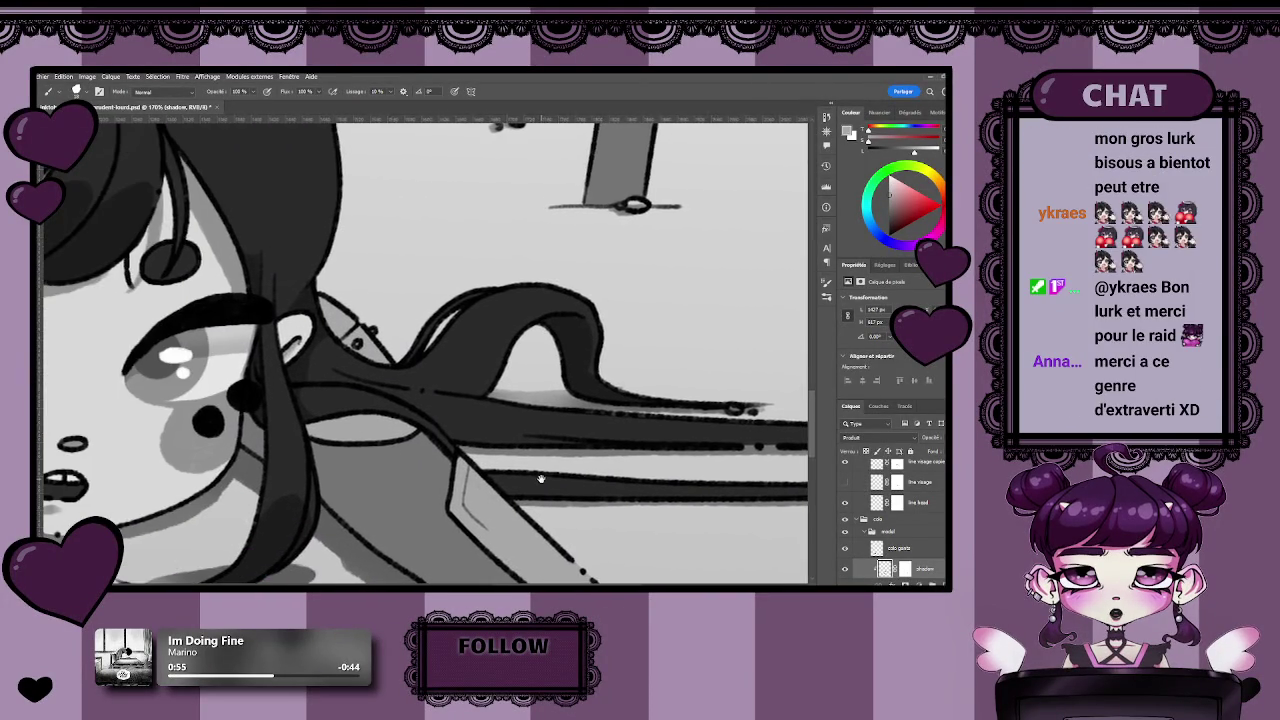
scroll(540, 480, "down", 5)
scroll(414, 400, "up", 6)
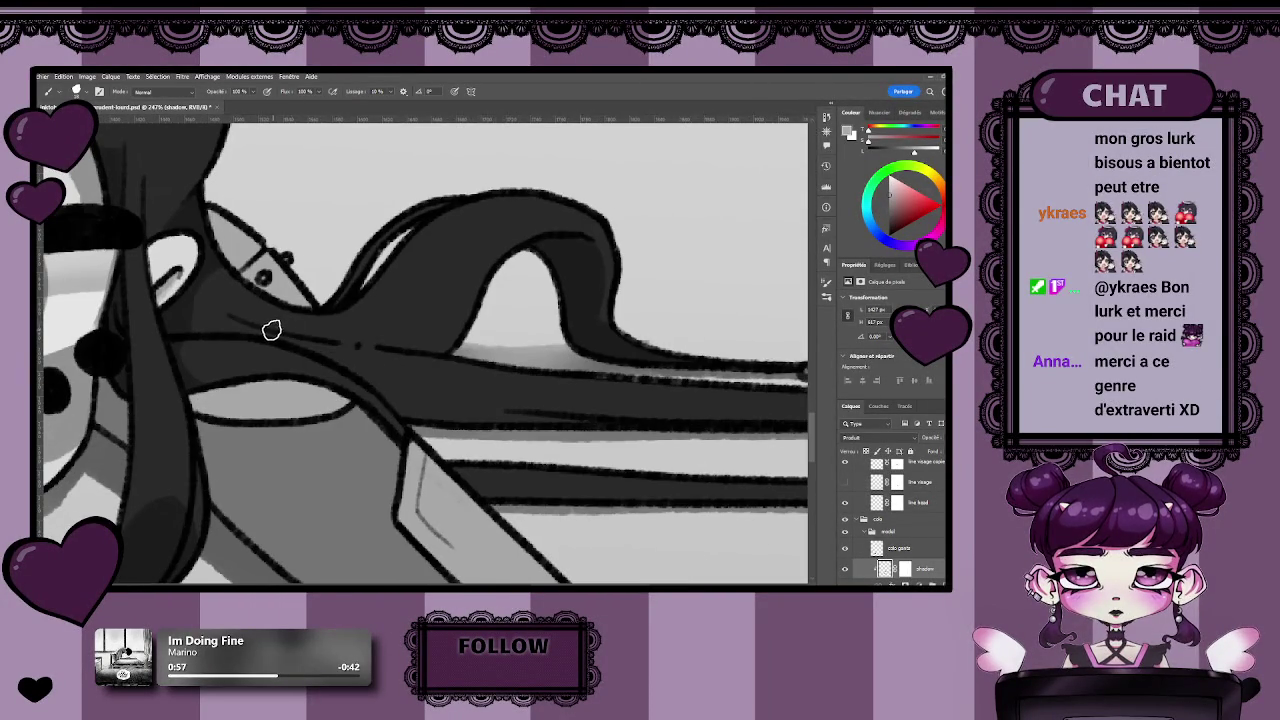
left_click_drag(271, 331, 443, 334)
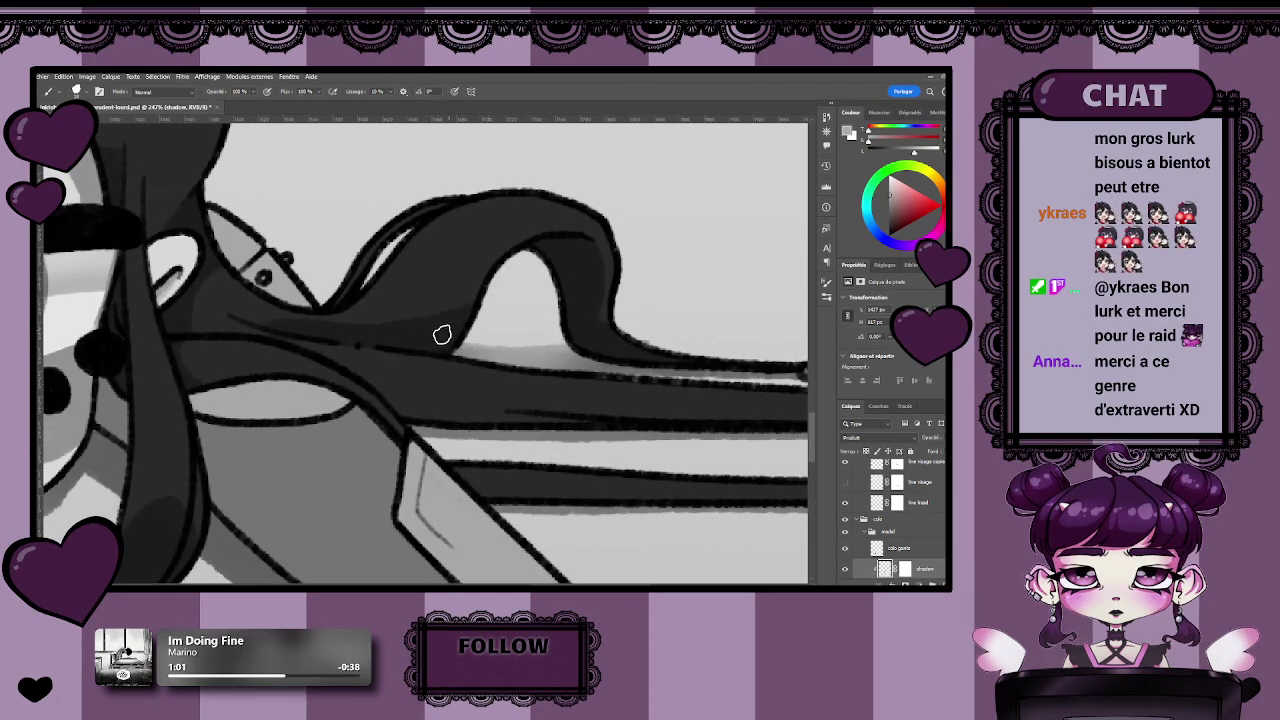
scroll(441, 334, "down", 5)
scroll(441, 334, "down", 1)
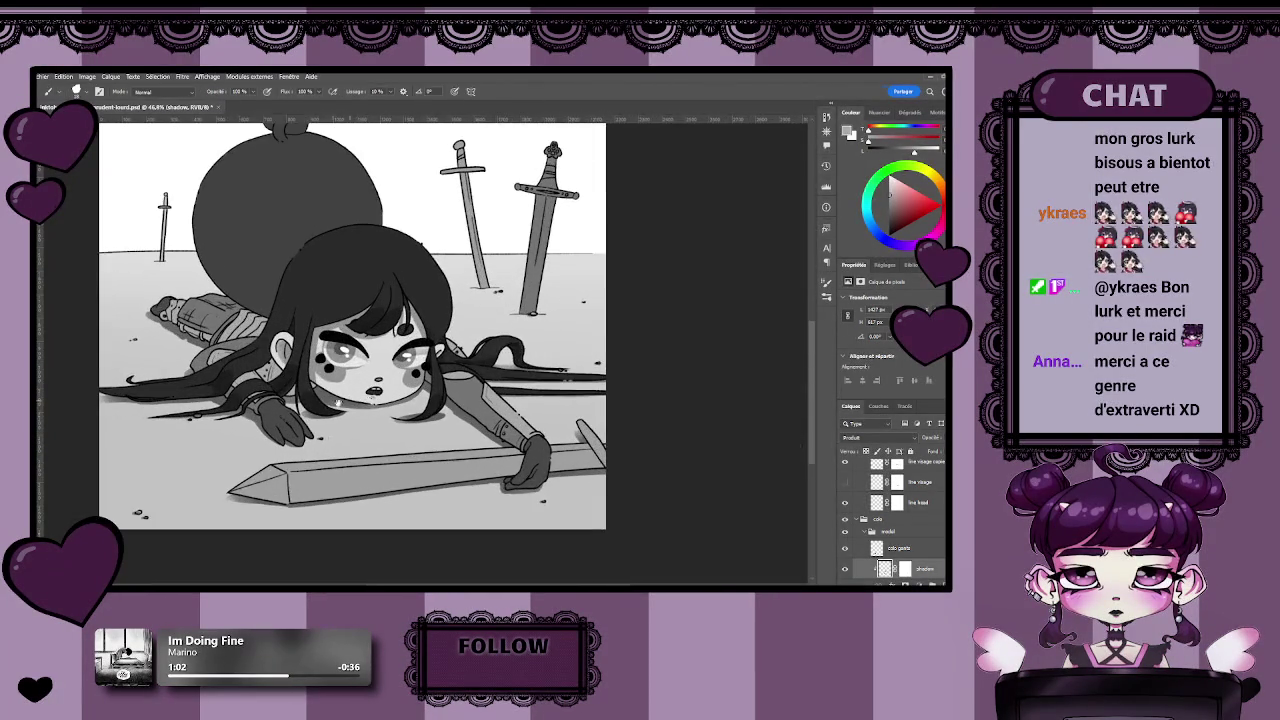
Shade along the hair over the arm, undo the strokes, and repaint the shadow.
scroll(337, 404, "up", 3)
scroll(441, 418, "up", 1)
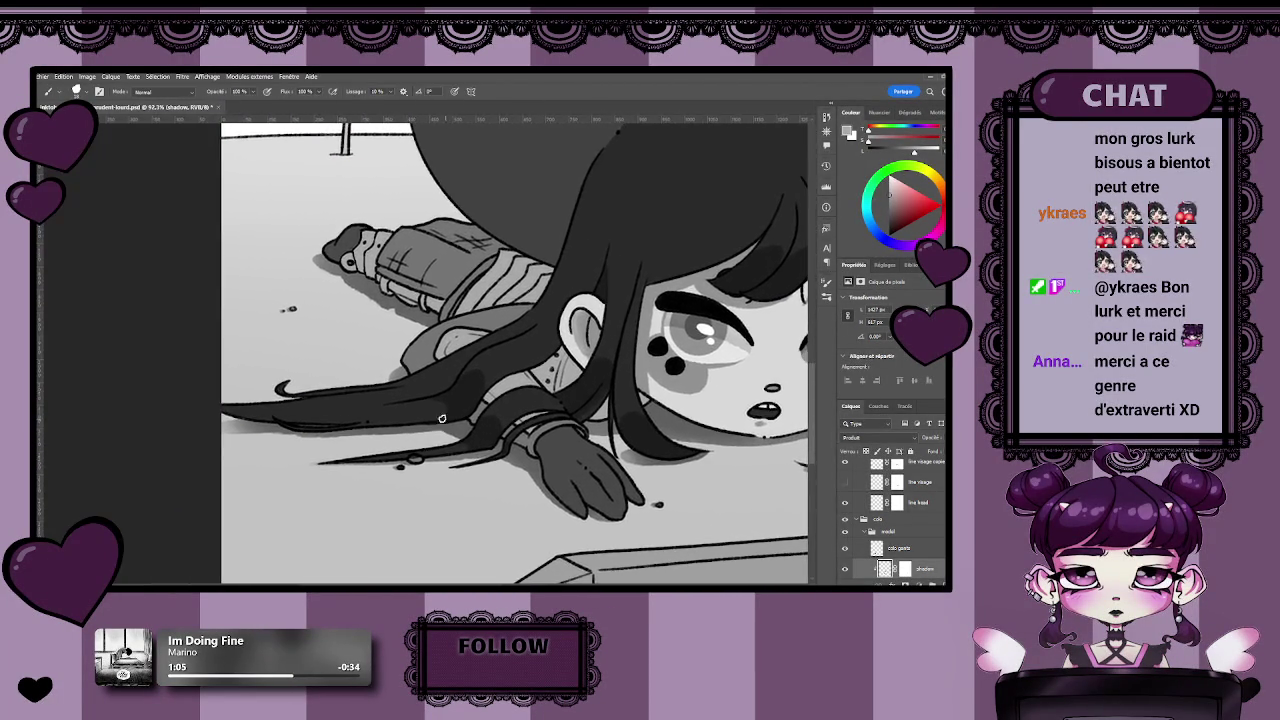
scroll(441, 418, "up", 3)
scroll(380, 434, "down", 2)
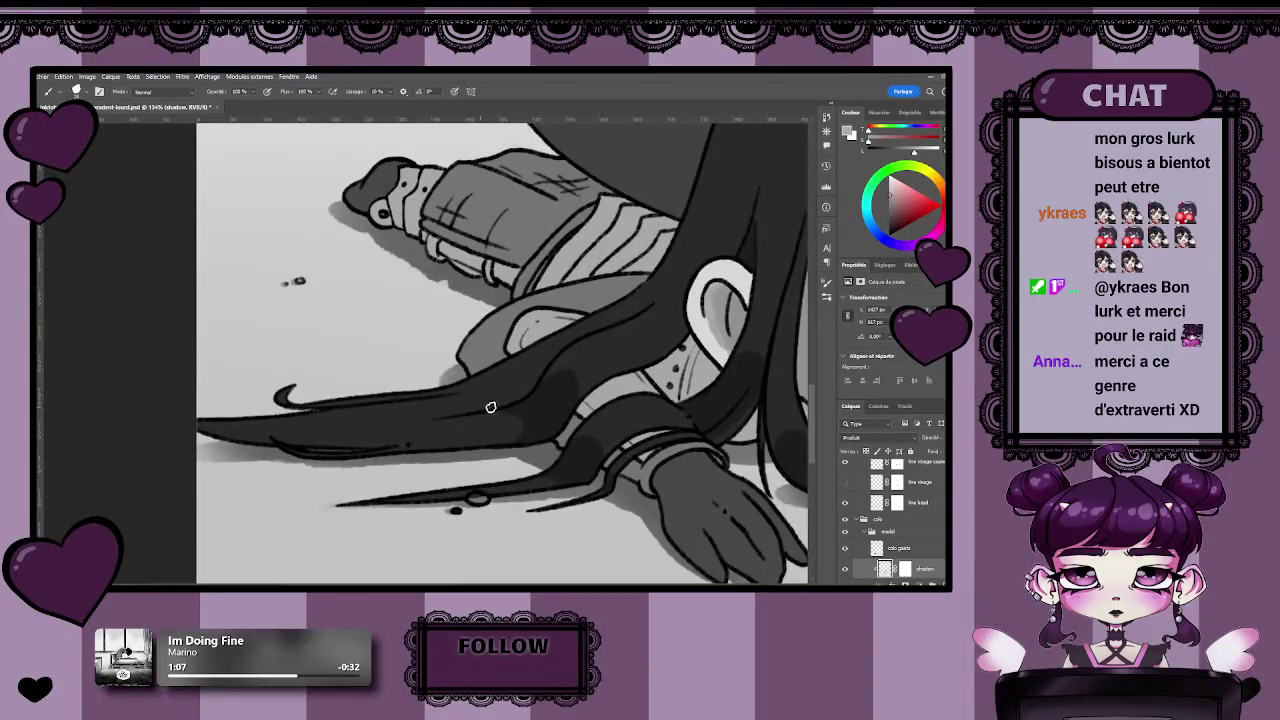
left_click_drag(409, 414, 347, 420)
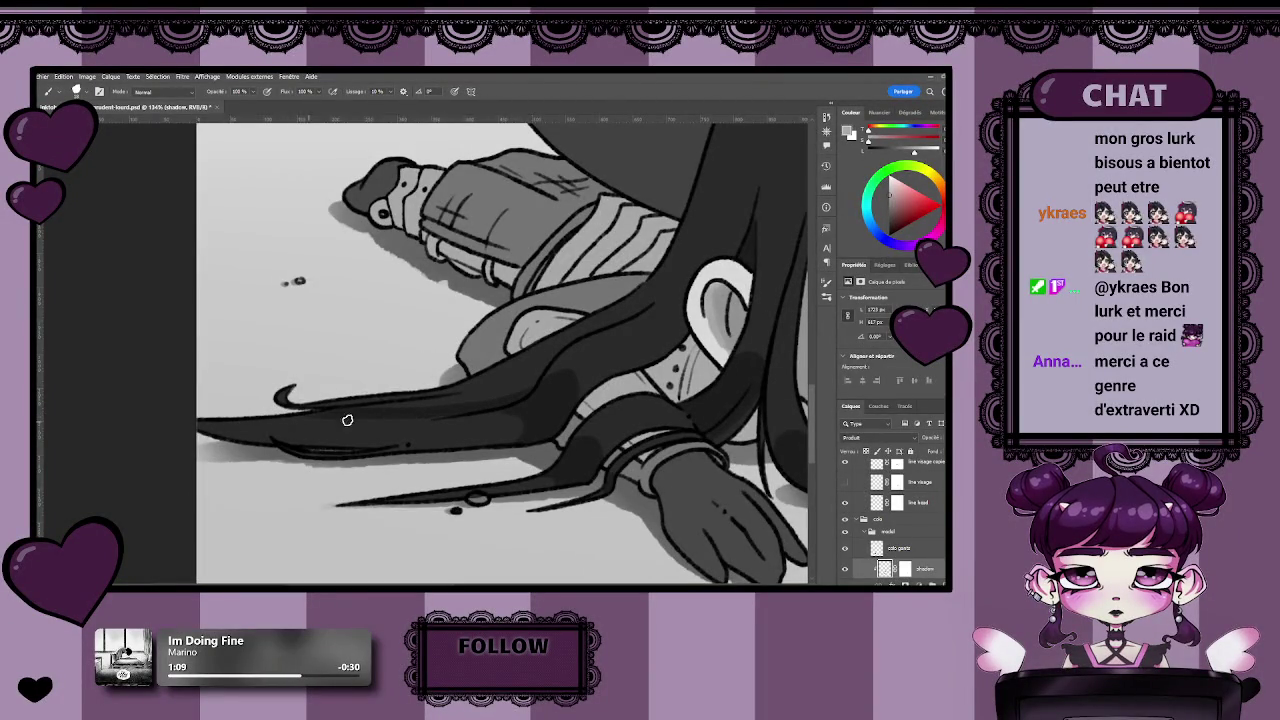
mouse_move(500, 402)
left_mouse_down()
mouse_move(403, 423)
mouse_move(372, 447)
left_mouse_up()
key("ctrl+z")
key("ctrl+z")
key("ctrl+z")
left_click_drag(527, 391, 290, 437)
Switch to the Eraser, then zoom in toward the girl's face and return to the Brush.
key("e")
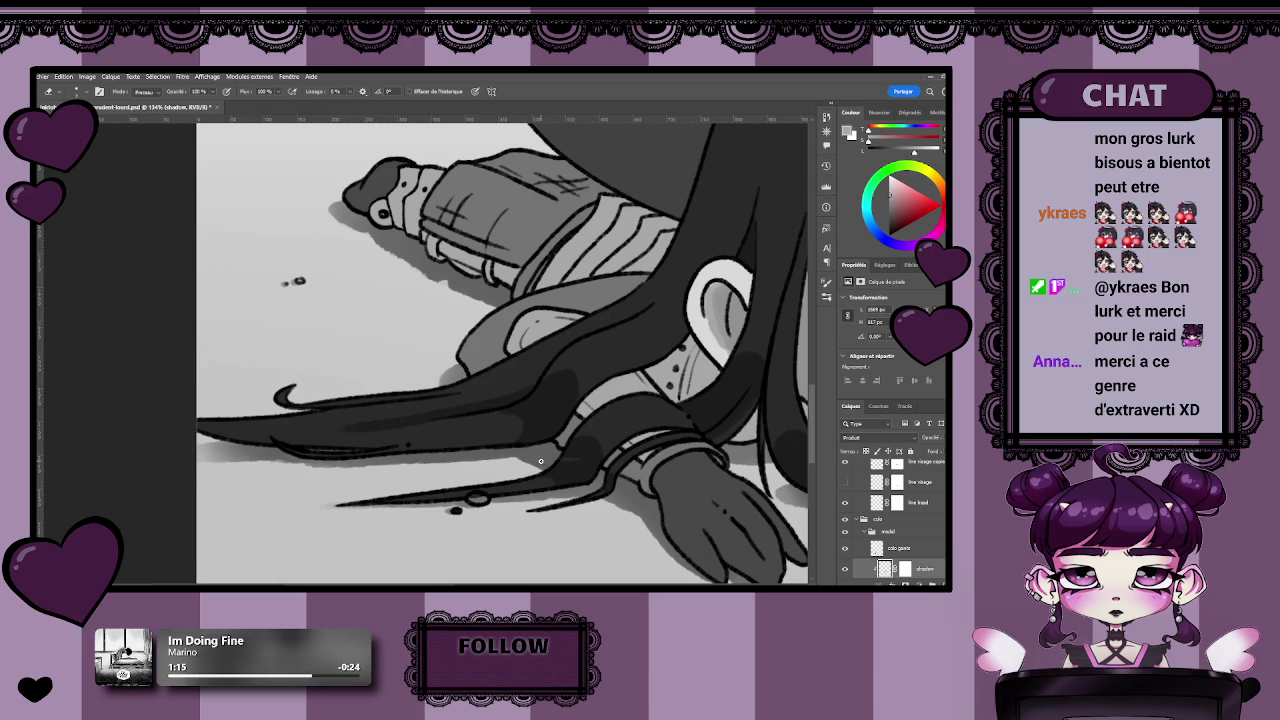
key("z")
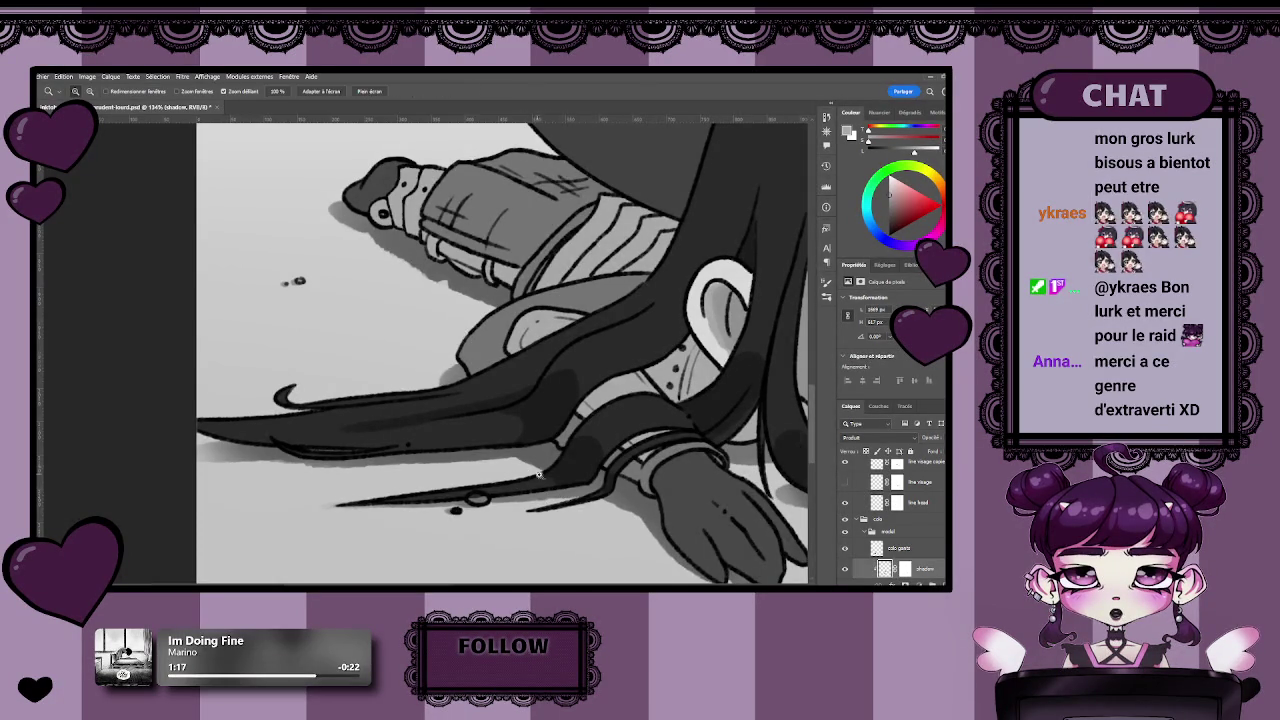
left_click(538, 475)
key("b")
left_click_drag(538, 475, 330, 470)
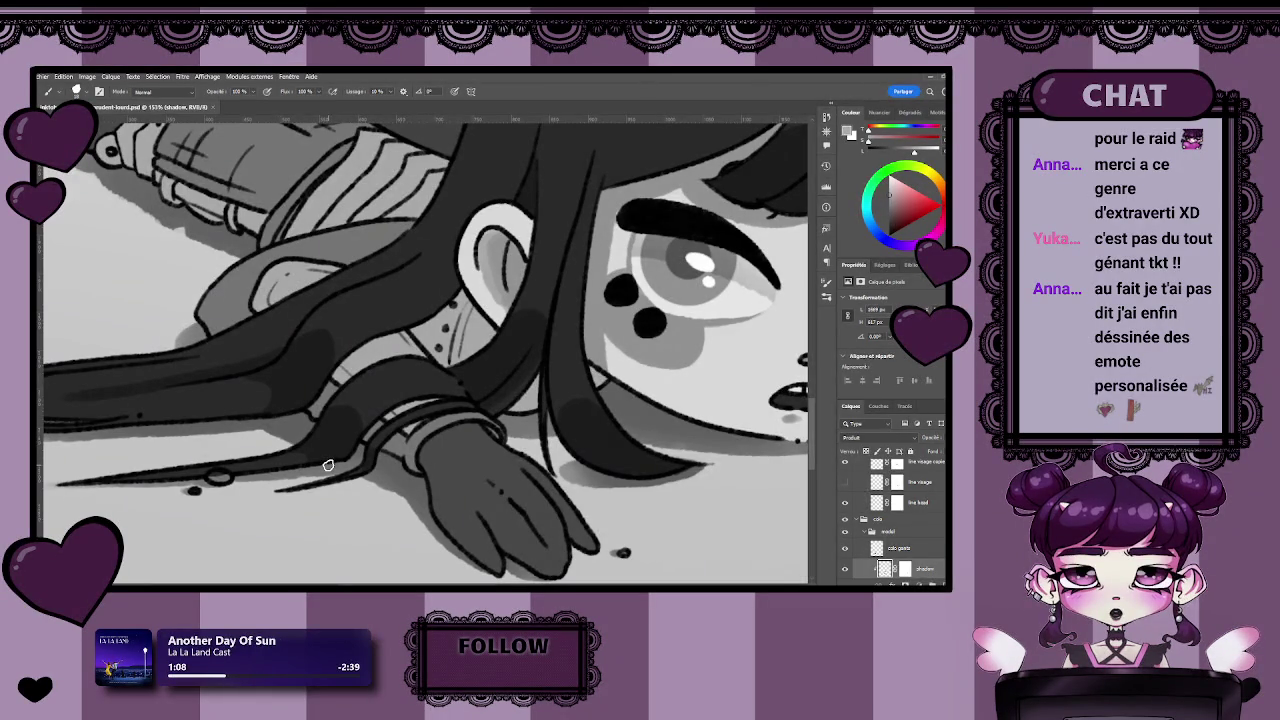
scroll(400, 480, "down", 5)
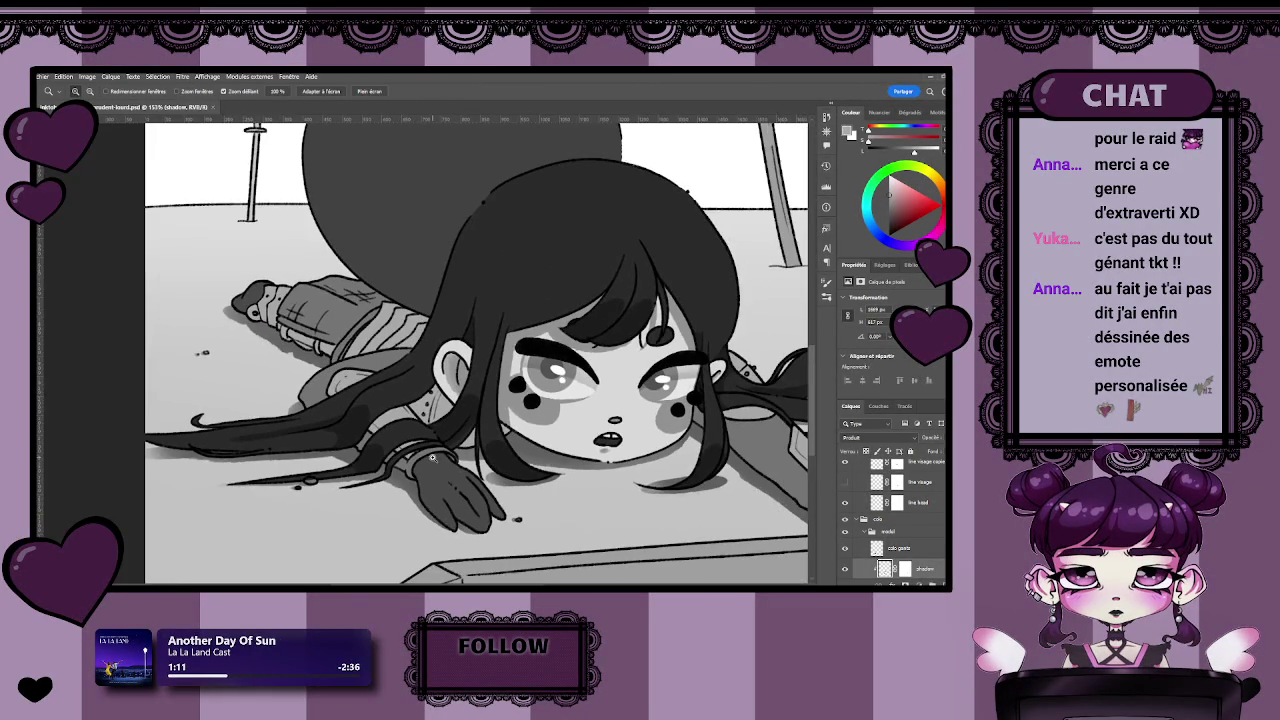
scroll(443, 484, "up", 2)
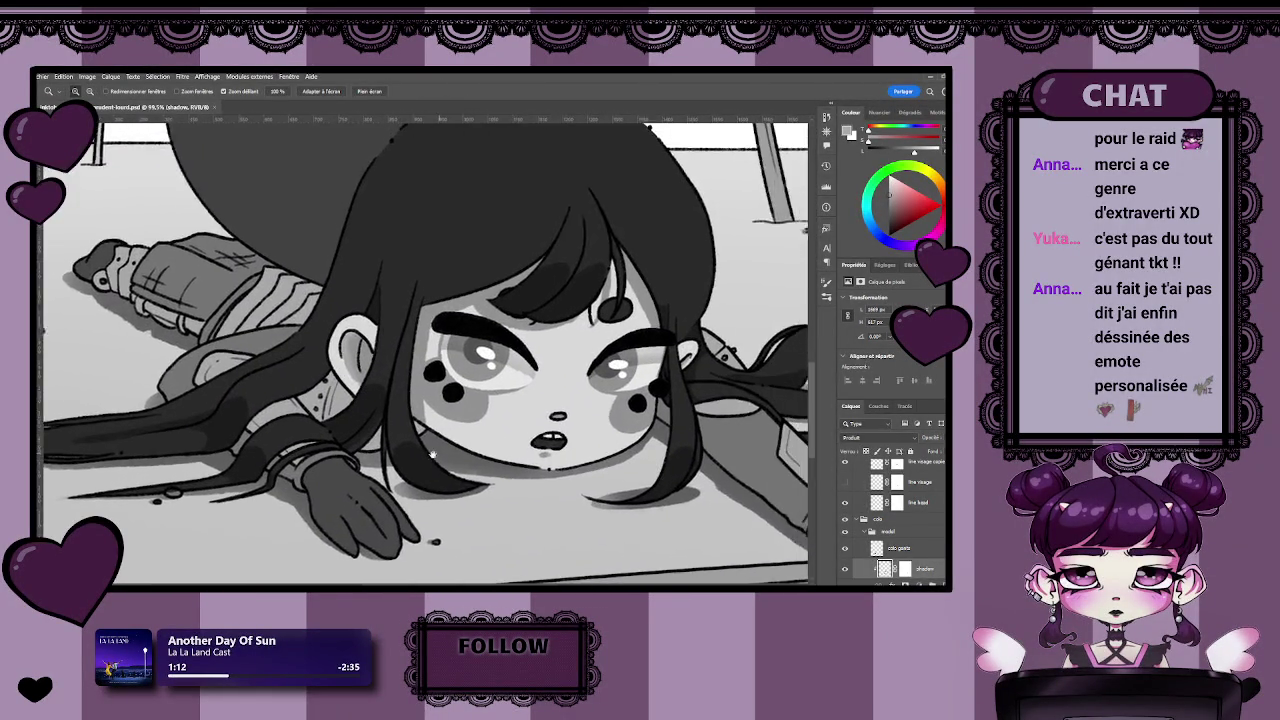
scroll(316, 463, "up", 2)
left_click_drag(426, 481, 476, 491)
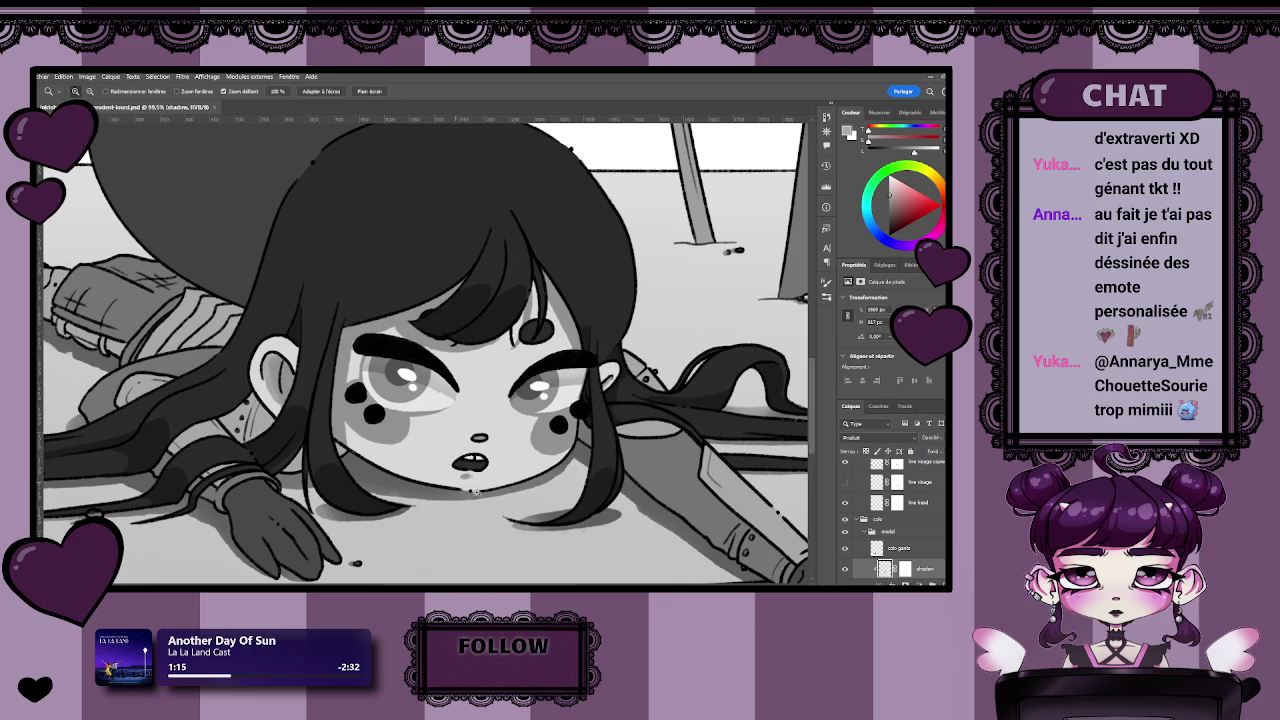
On the shadow layer mask, paint shadow from the girl's ear down to her neck.
scroll(895, 515, "down", 3)
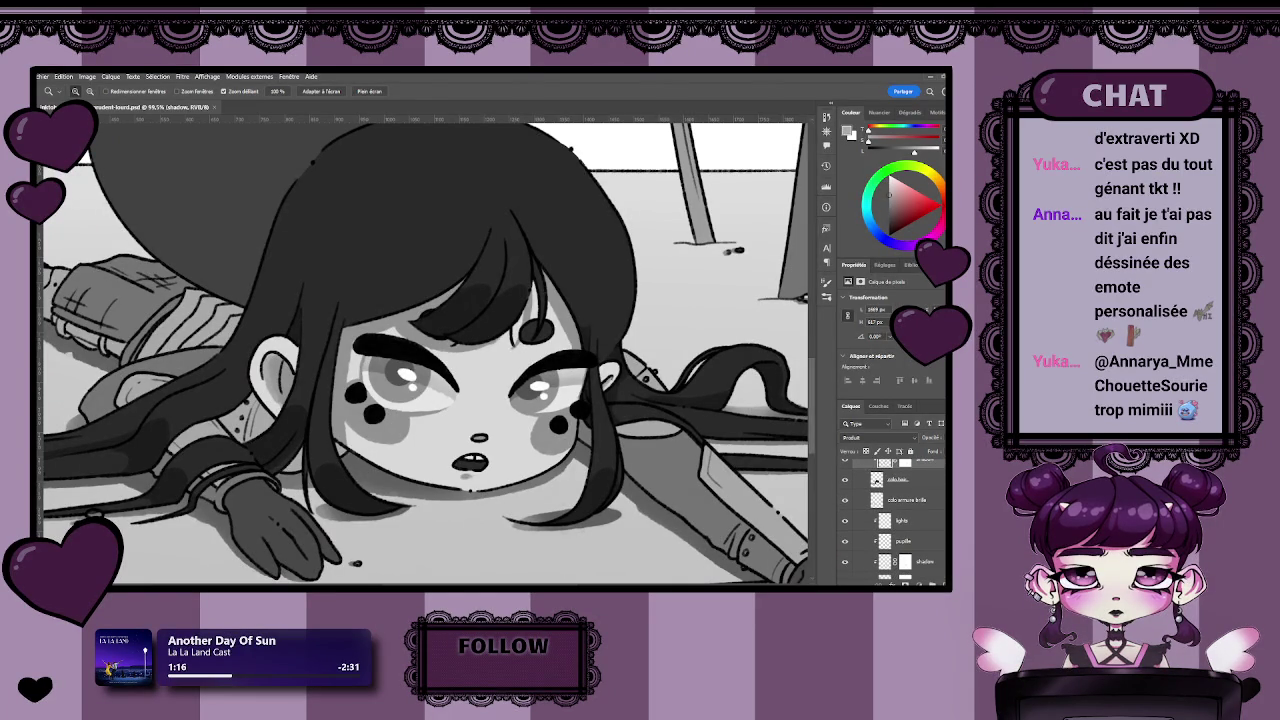
scroll(895, 515, "down", 2)
left_click(904, 518)
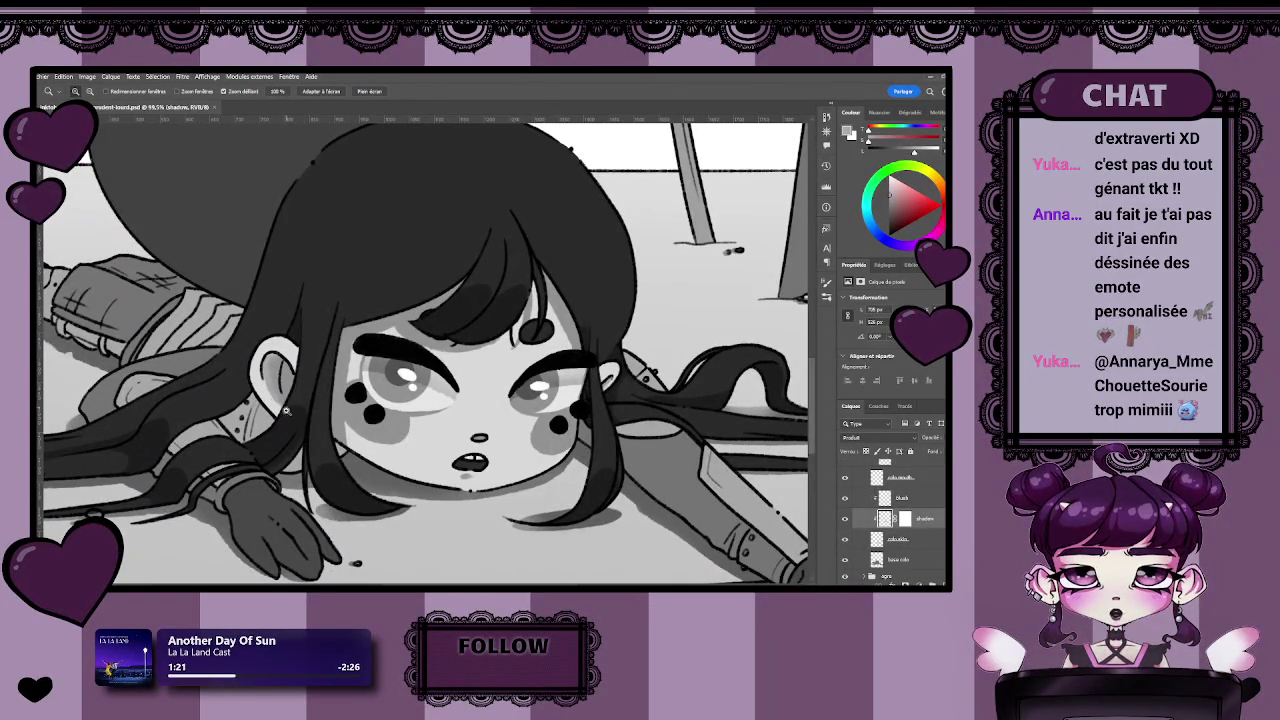
left_click_drag(250, 395, 400, 305)
key("b")
left_click_drag(362, 421, 318, 447)
left_click_drag(555, 429, 432, 462)
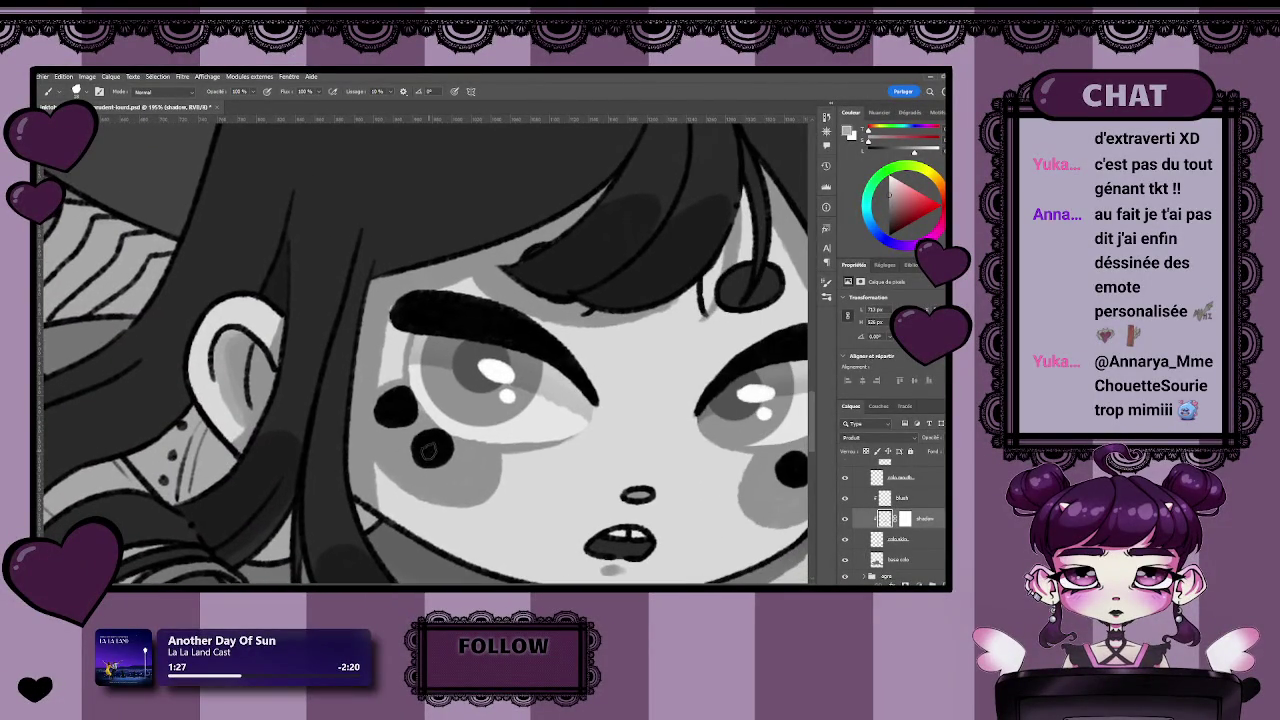
mouse_move(262, 425)
left_mouse_down()
mouse_move(228, 469)
mouse_move(476, 437)
left_mouse_up()
Shade the hair strand beside the ear, then fit the drawing on screen and save.
left_click_drag(443, 380, 468, 446)
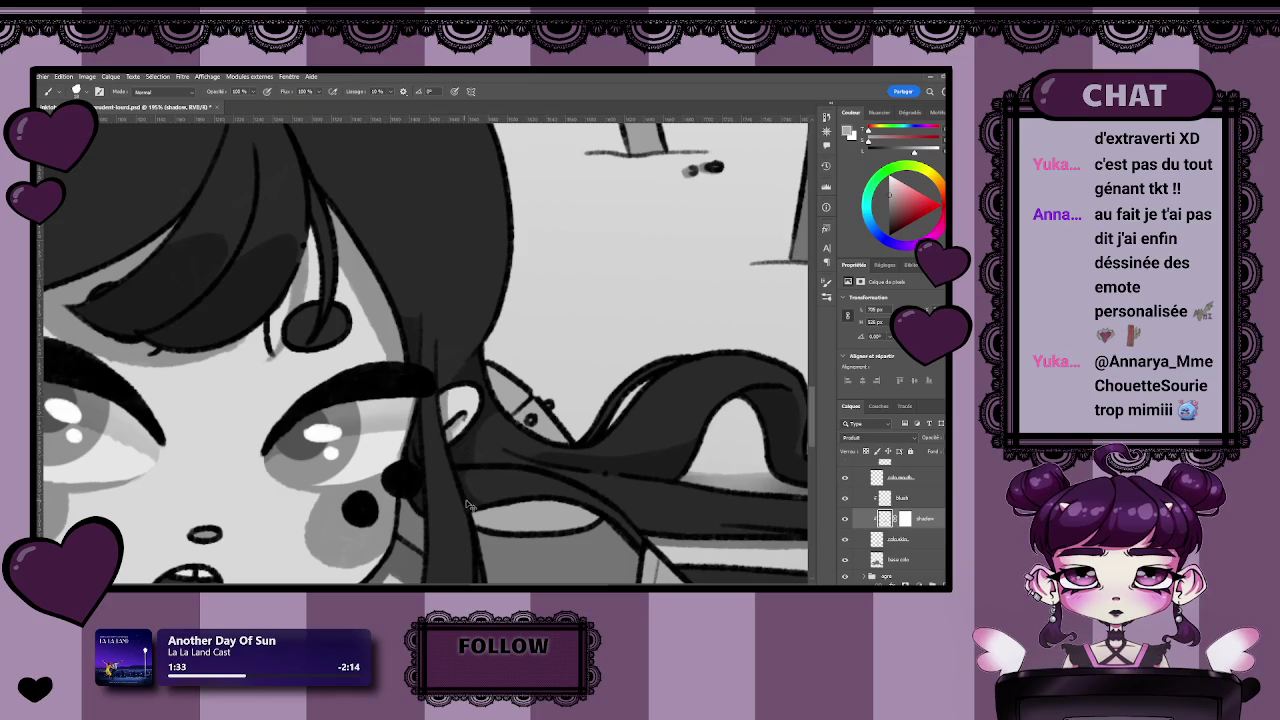
left_click_drag(440, 392, 462, 448)
key("ctrl+0")
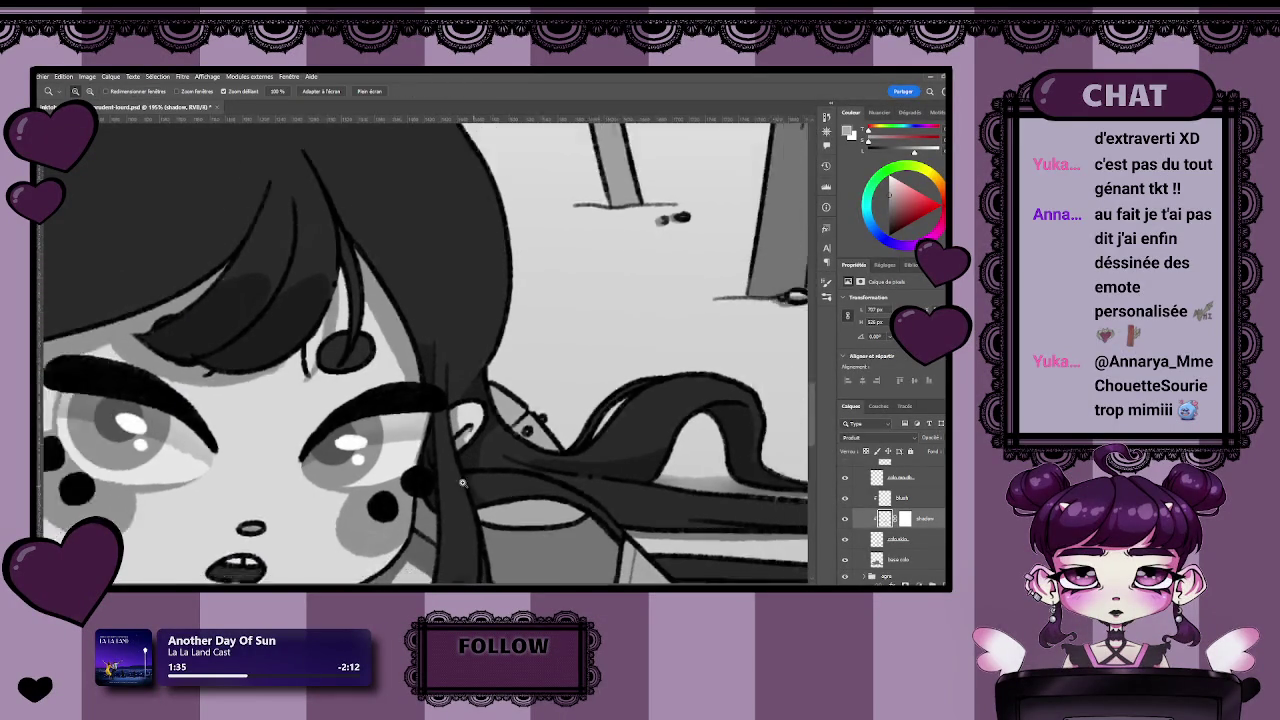
key("ctrl+s")
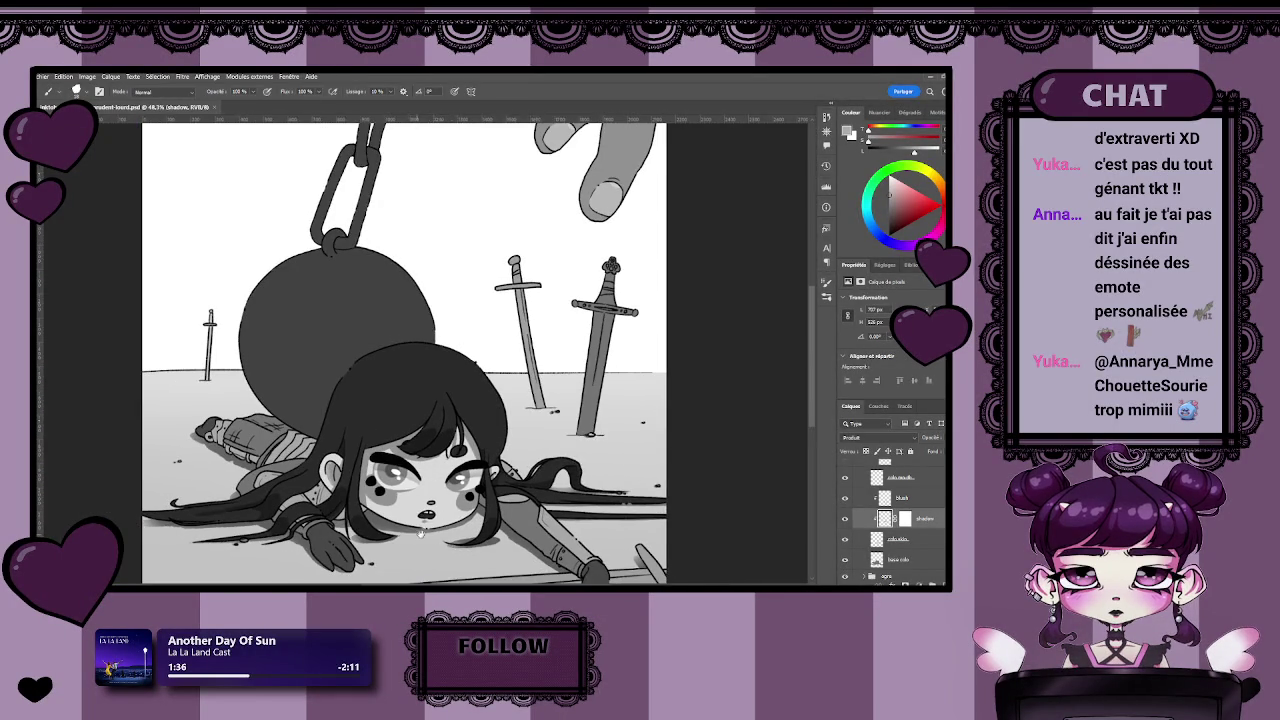
Zoom and pan in close on the girl's face.
left_click_drag(422, 544, 442, 530)
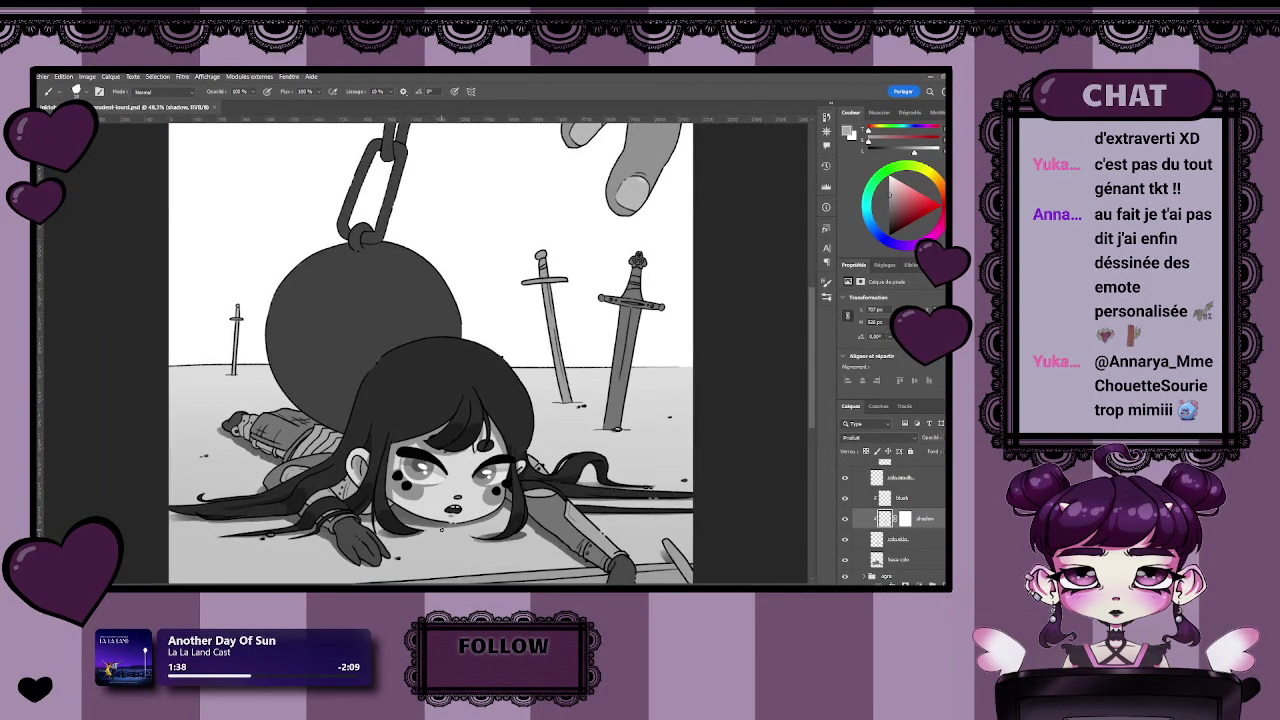
scroll(441, 530, "up", 1)
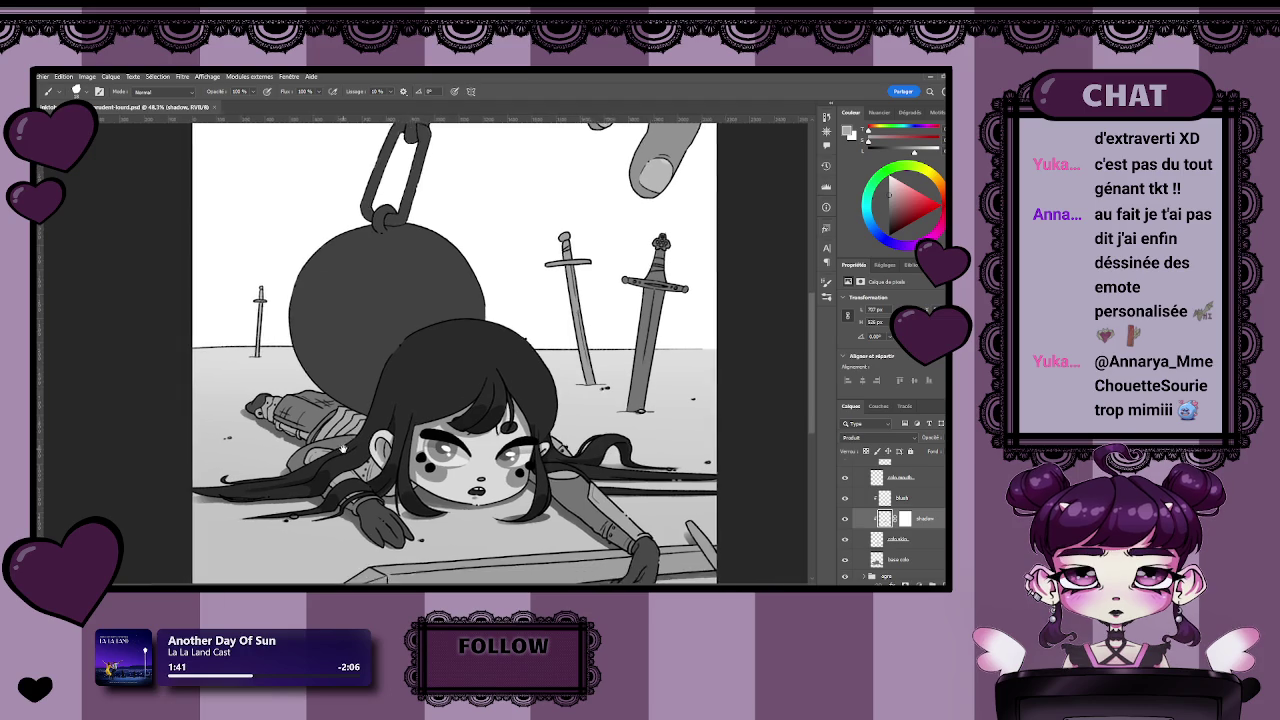
scroll(455, 500, "up", 1)
scroll(480, 452, "up", 1)
scroll(470, 460, "right", 1)
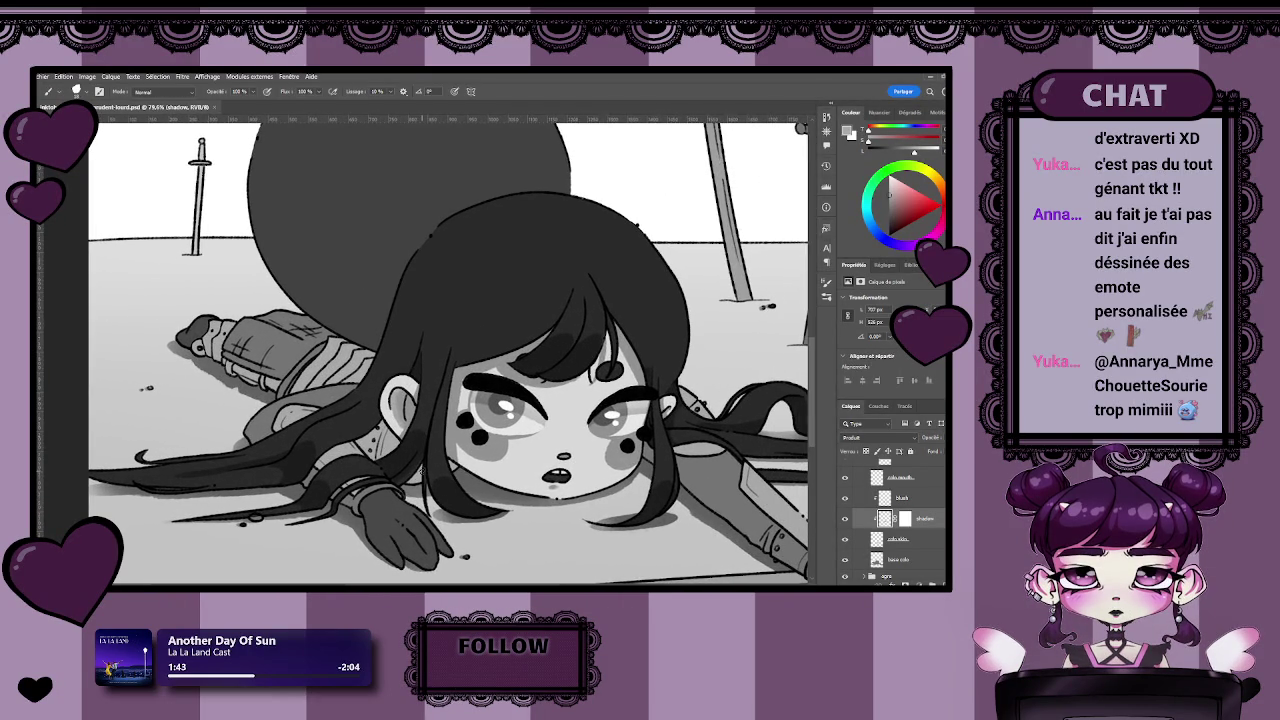
scroll(533, 435, "right", 1)
scroll(545, 400, "right", 1)
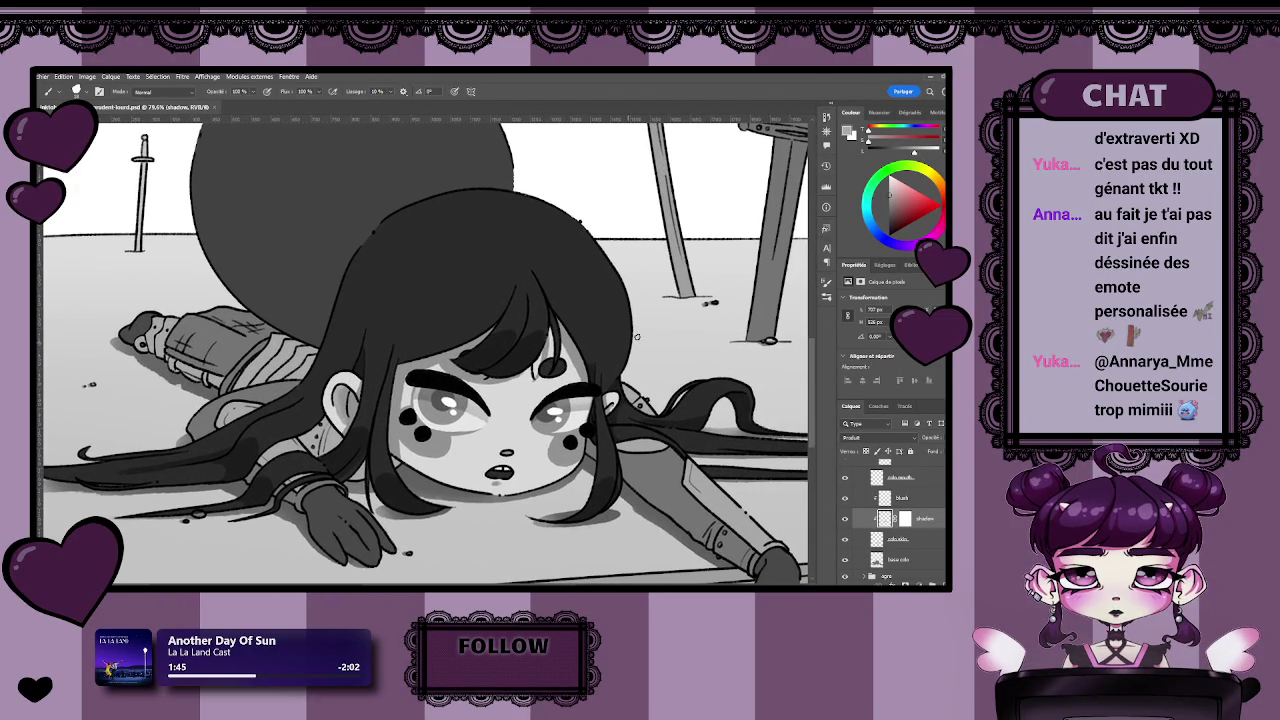
scroll(600, 364, "right", 1)
key("z")
scroll(601, 364, "up", 1)
key("b")
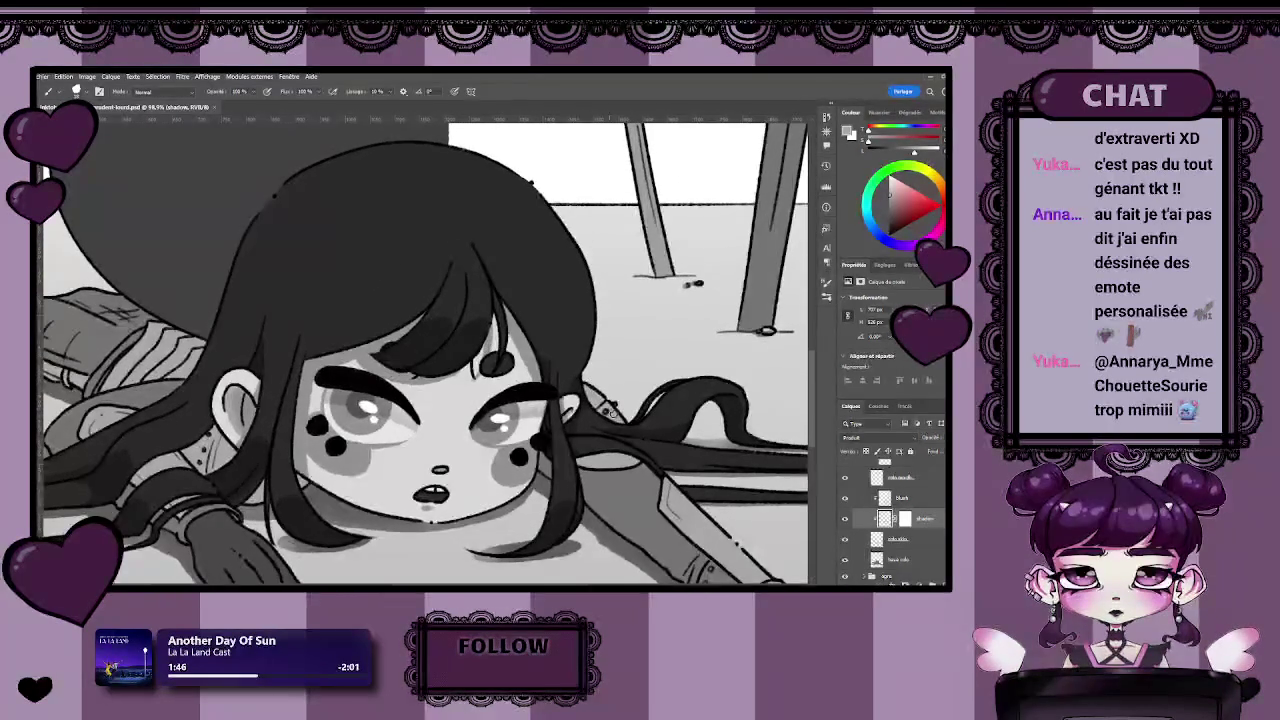
scroll(612, 411, "up", 1)
key("z")
scroll(480, 405, "up", 1)
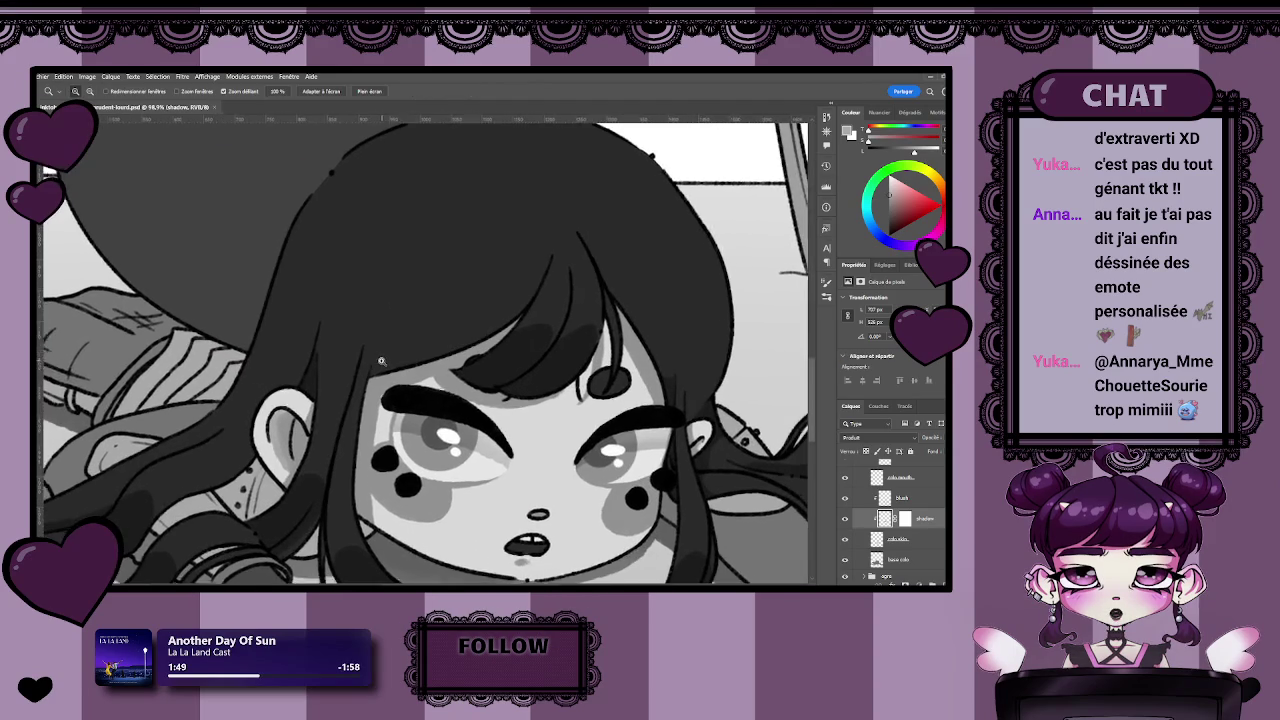
scroll(430, 401, "up", 1)
scroll(408, 399, "down", 2)
key("b")
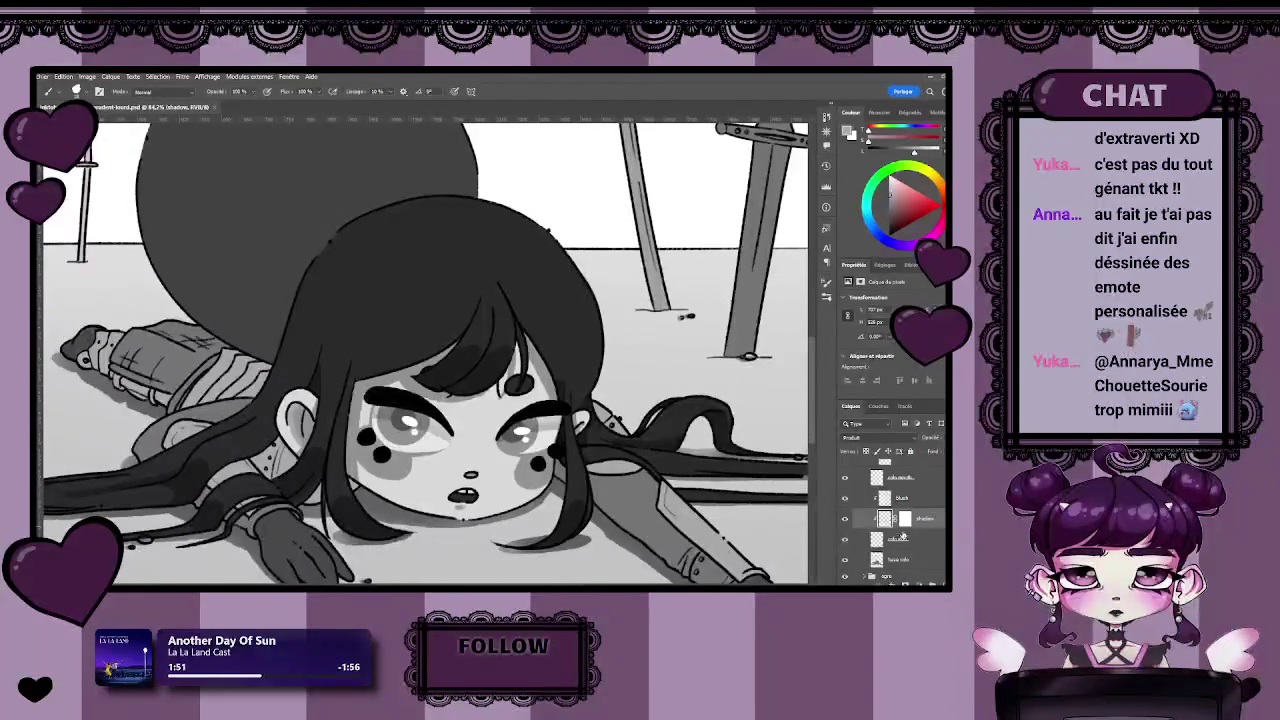
Hide the face shadow layer to inspect the face without it, then save.
left_click(845, 519)
left_click_drag(345, 392, 285, 382)
key("z")
scroll(286, 382, "up", 3)
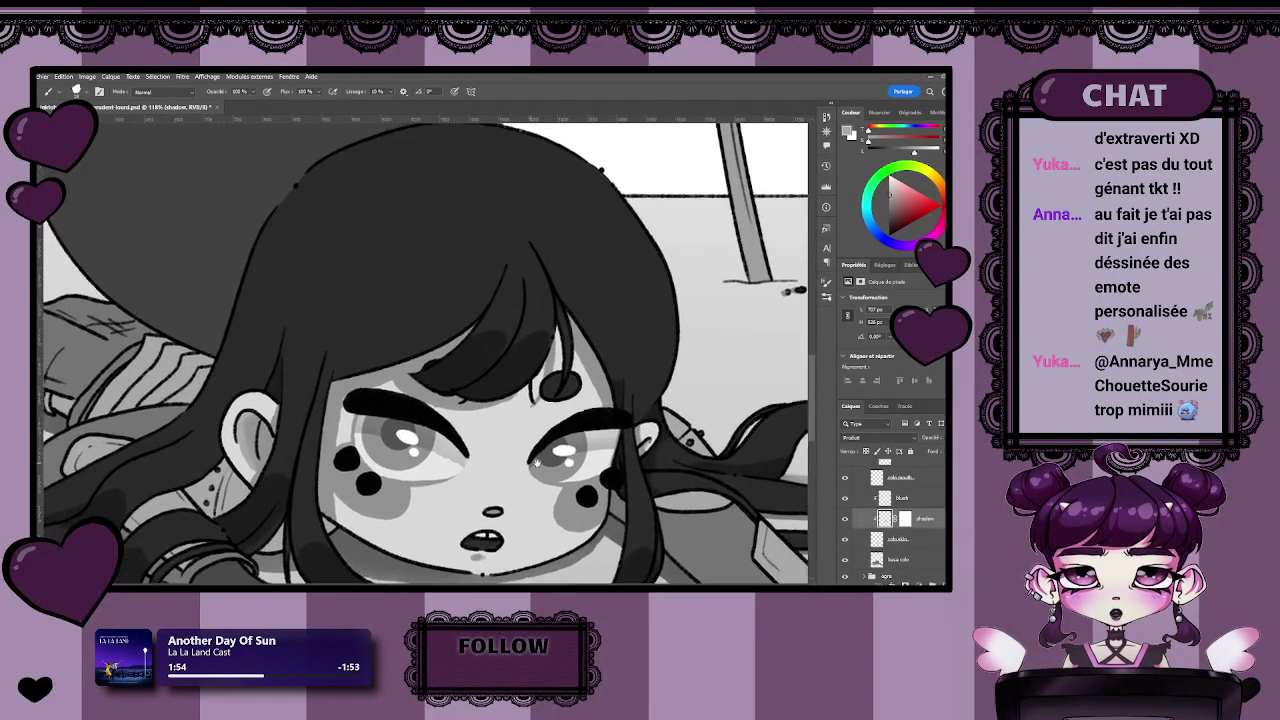
key("b")
key("ctrl+s")
Toggle the face shadows off and back on to compare the shading.
left_click_drag(389, 369, 425, 393)
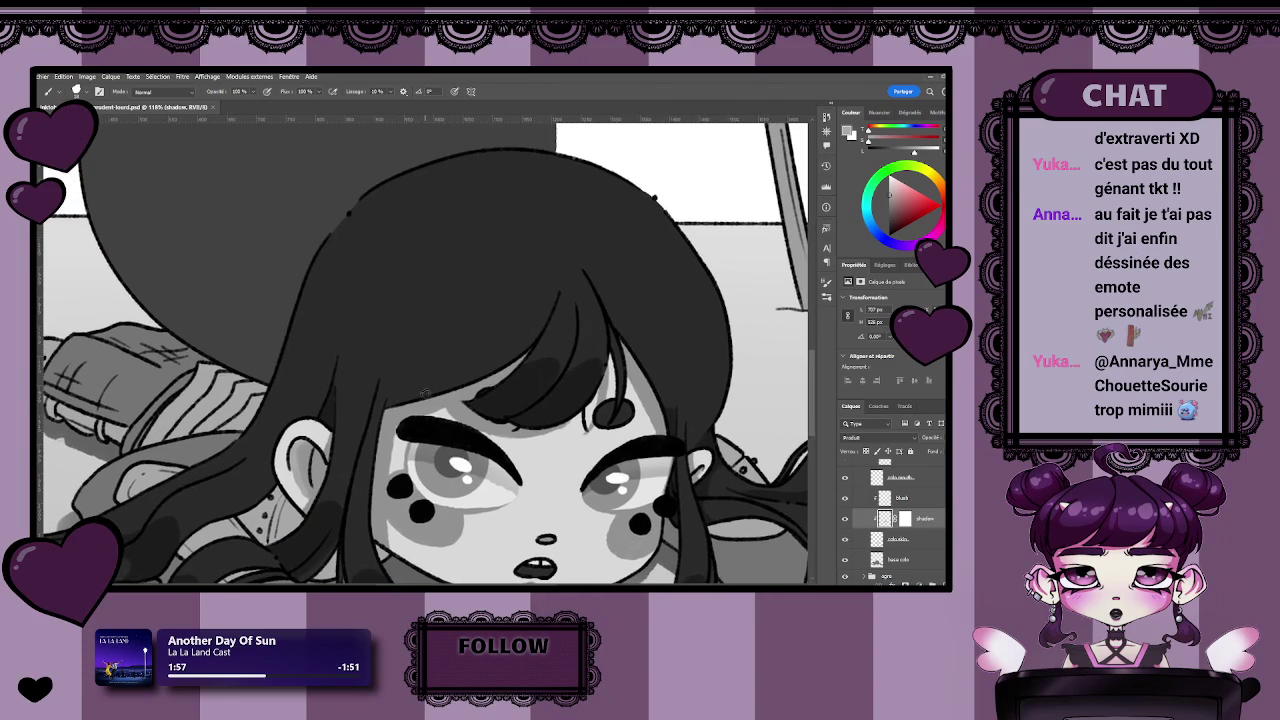
scroll(602, 508, "down", 1)
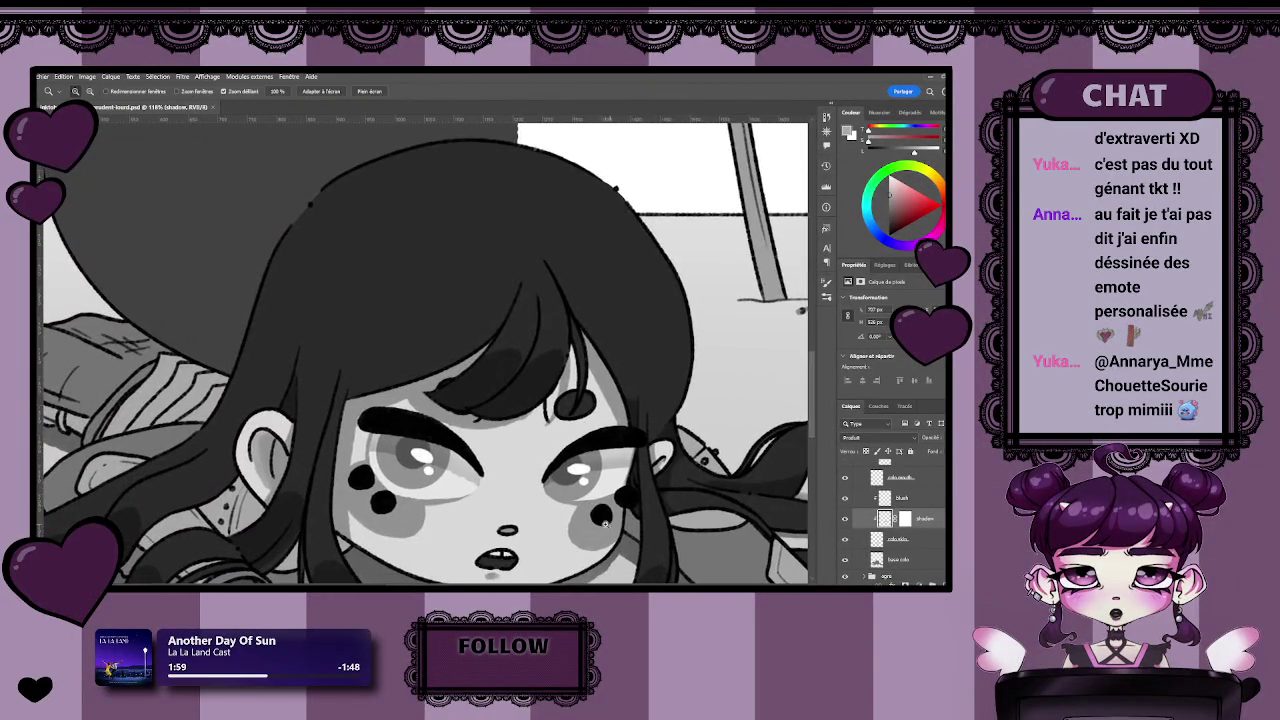
scroll(580, 485, "down", 1)
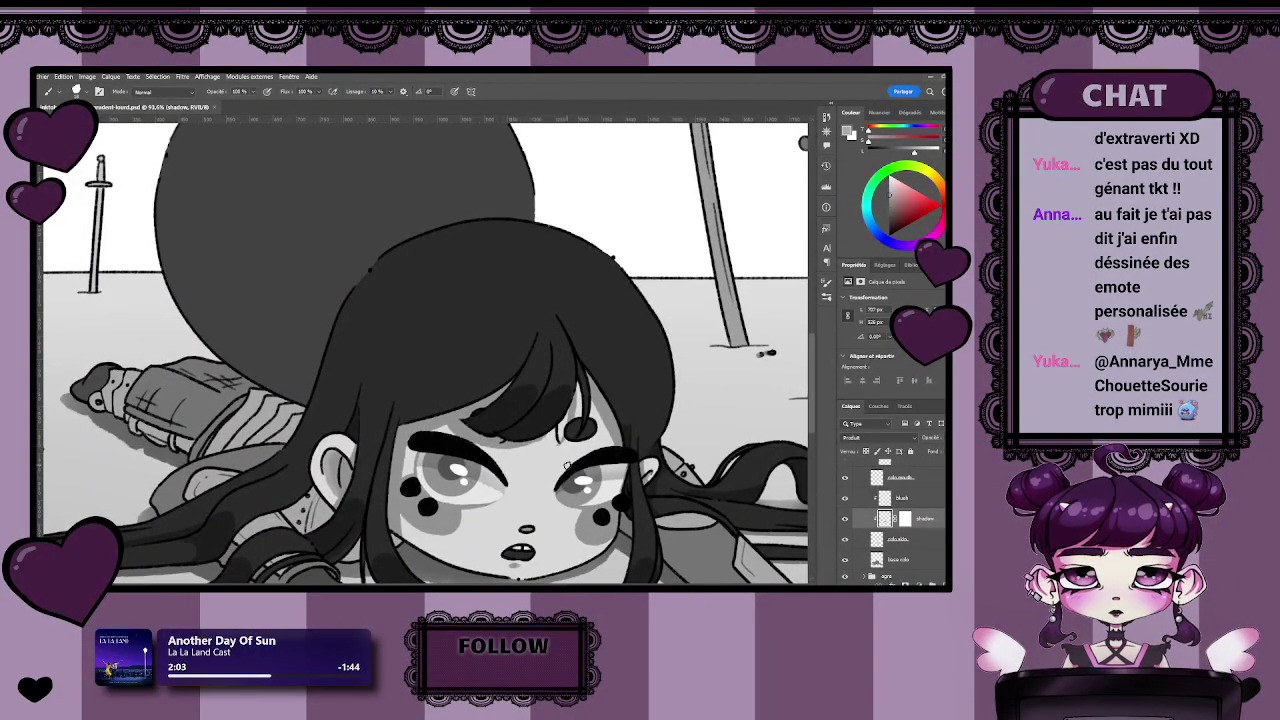
scroll(563, 418, "down", 1)
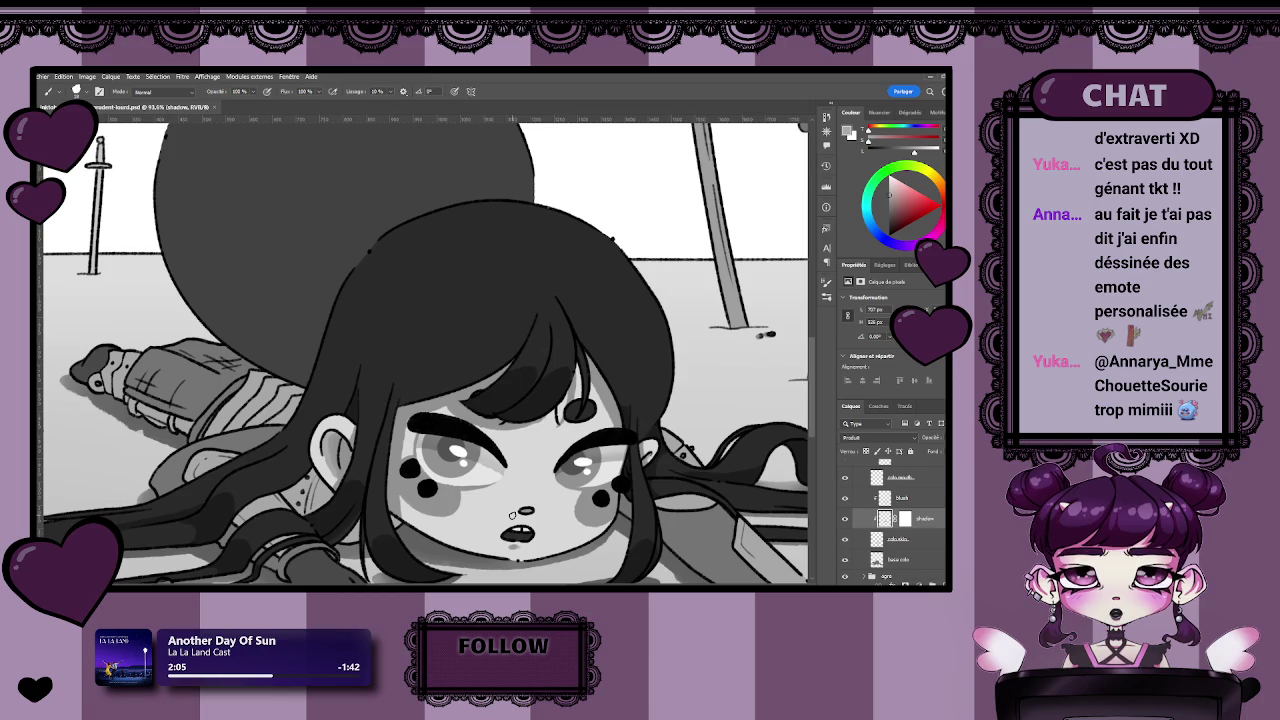
left_click_drag(512, 515, 482, 501)
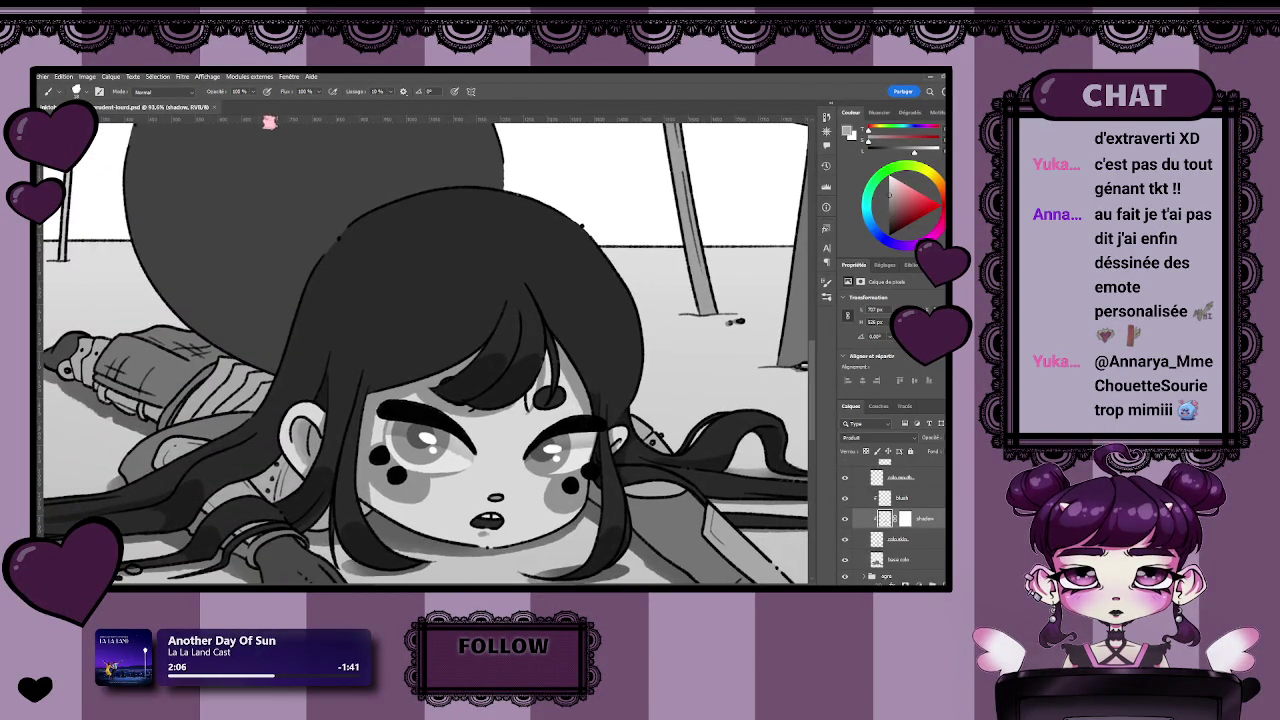
left_click(845, 519)
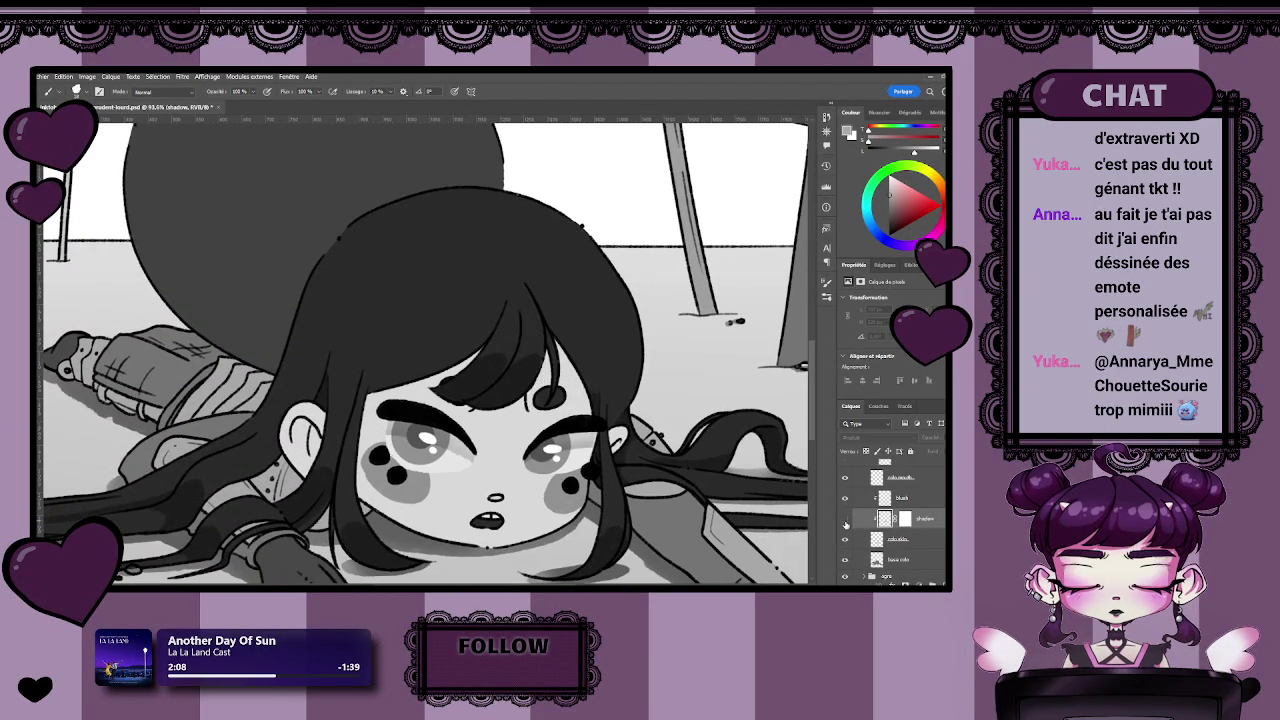
left_click(845, 519)
left_click_drag(730, 512, 688, 517)
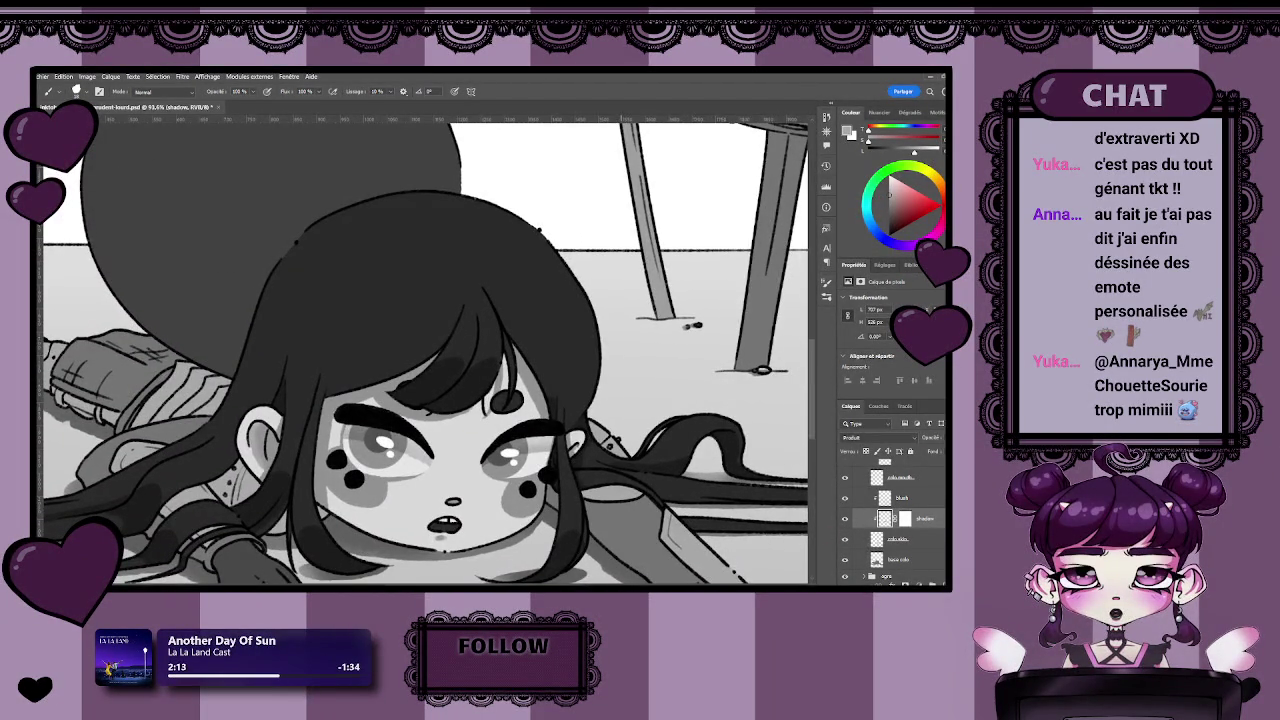
left_click_drag(432, 457, 452, 463)
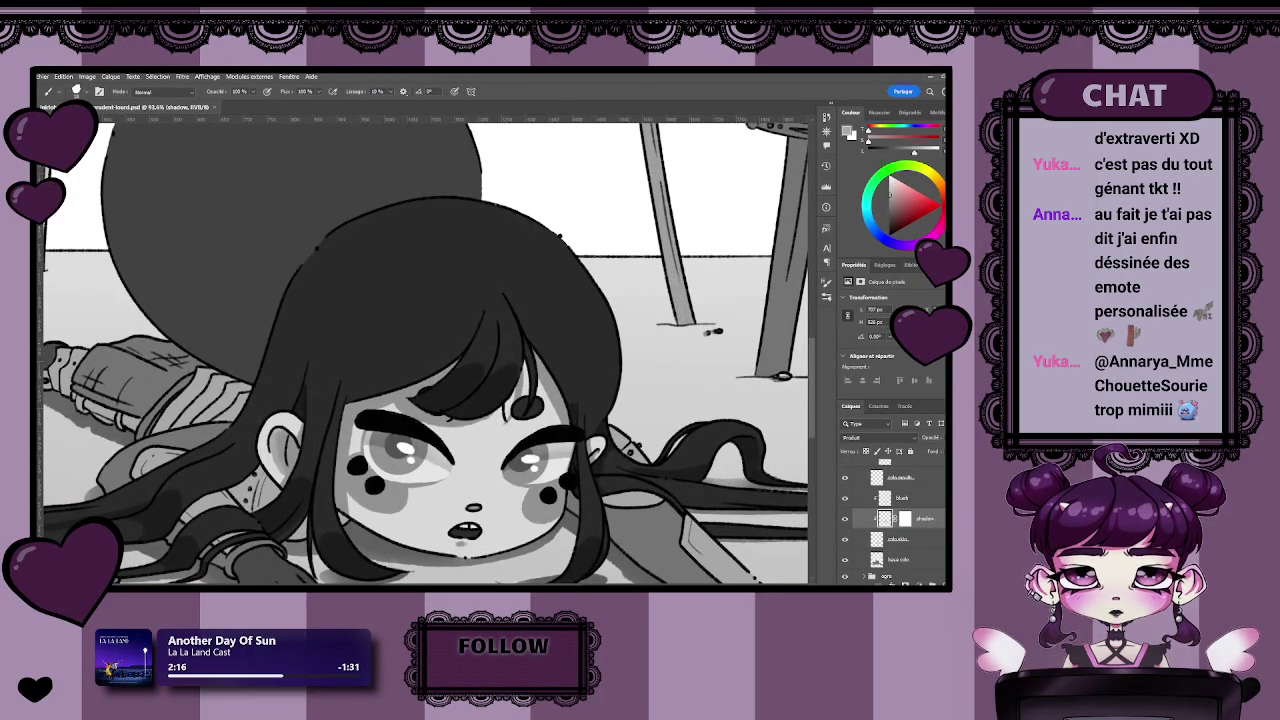
Zoom in on the girl's face and add a new layer above the shadow layer.
scroll(898, 520, "up", 1)
scroll(898, 520, "up", 1)
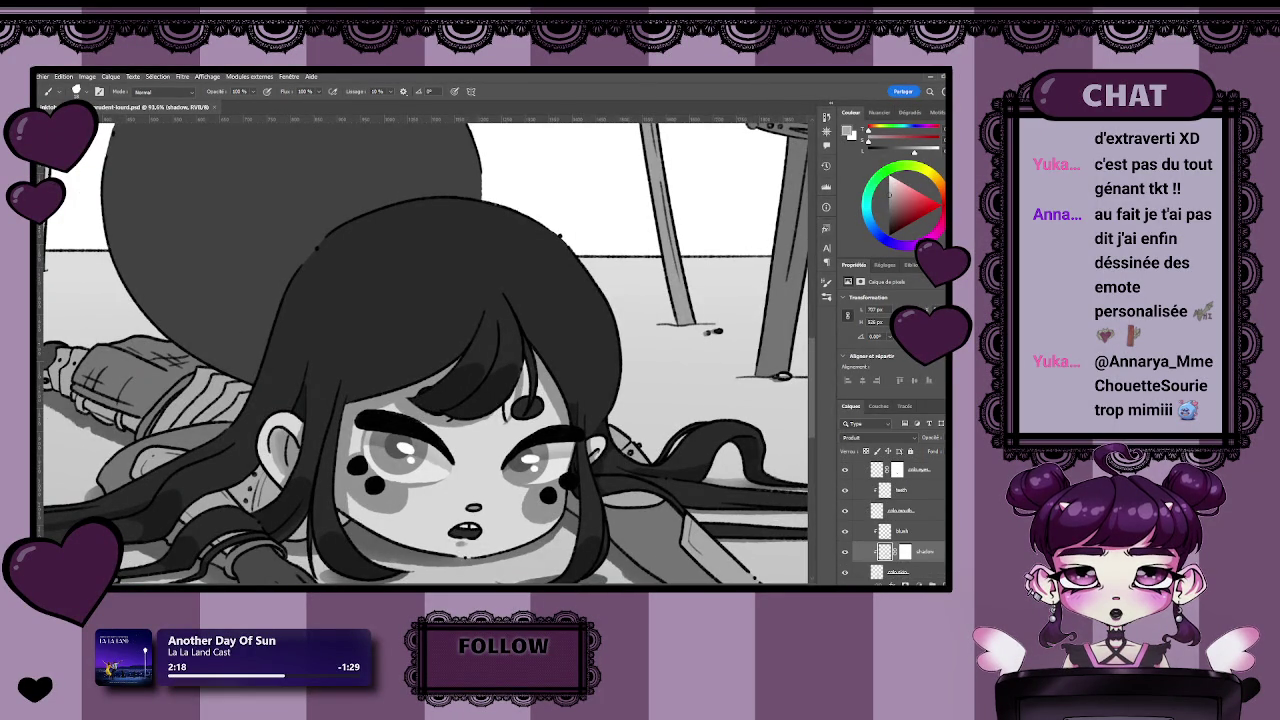
scroll(898, 520, "down", 1)
scroll(898, 520, "up", 1)
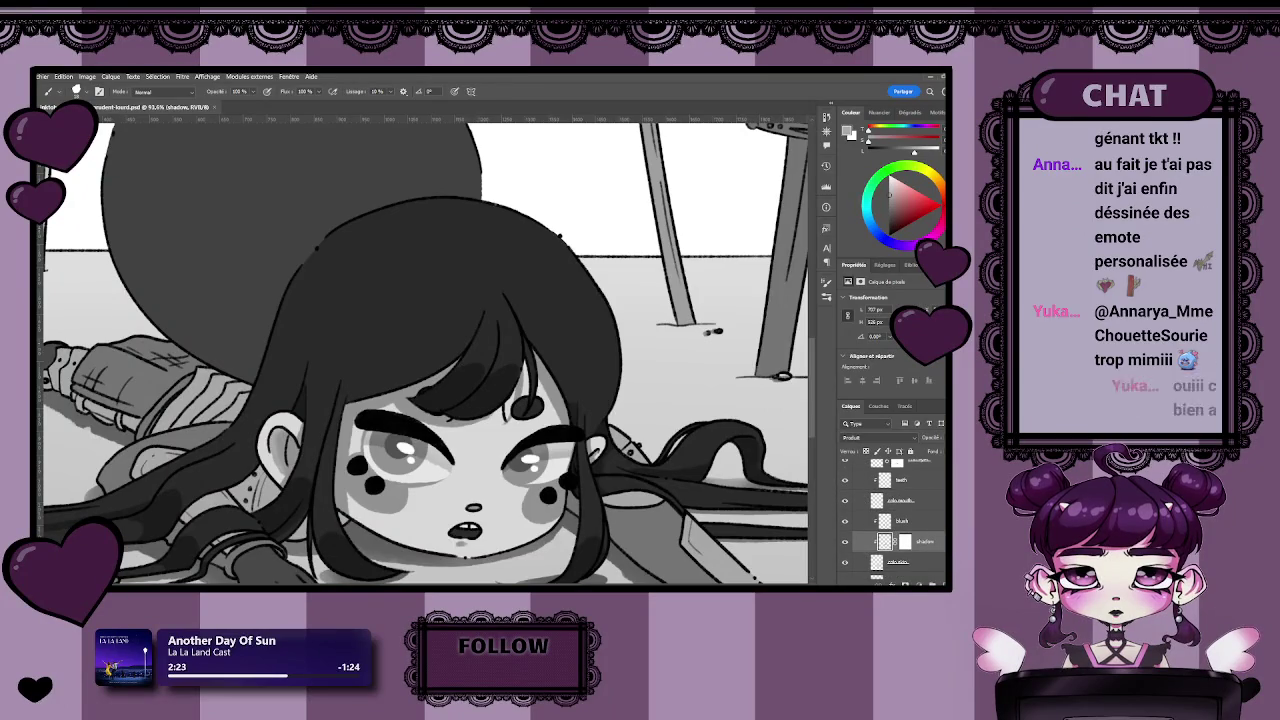
scroll(898, 520, "up", 1)
scroll(898, 520, "up", 1)
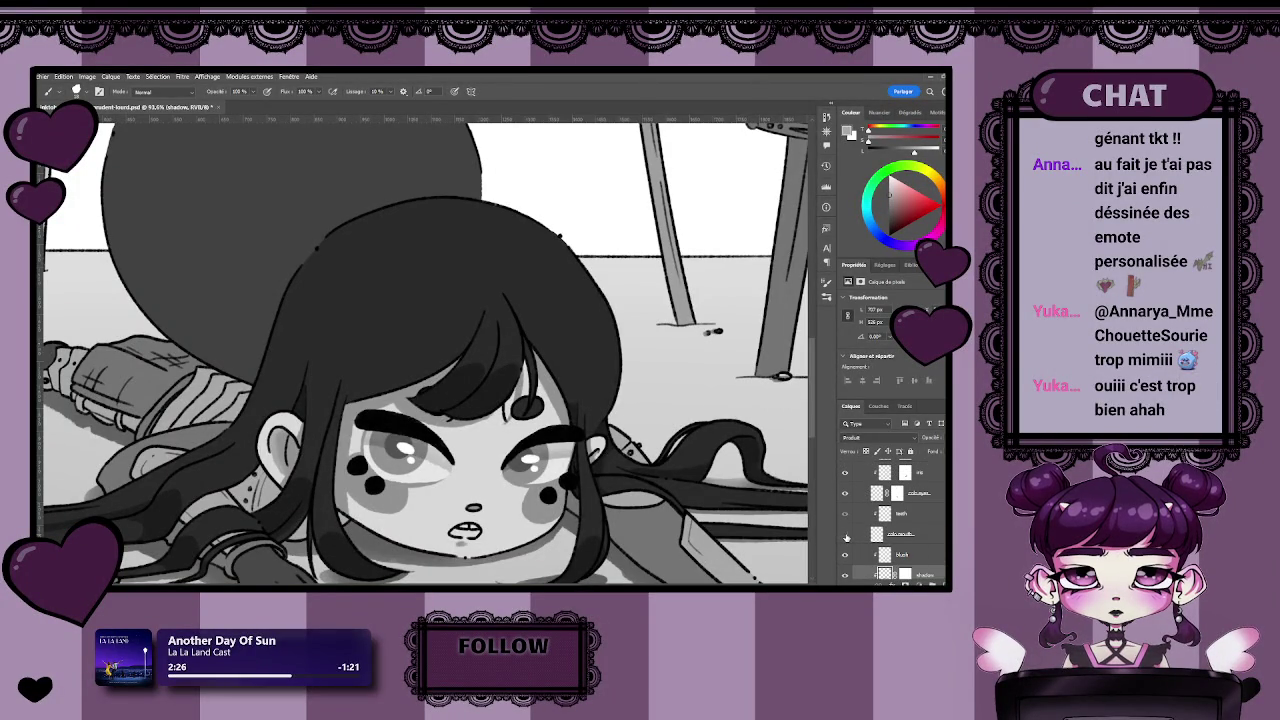
key("z")
mouse_move(390, 440)
left_mouse_down()
mouse_move(426, 439)
mouse_move(325, 440)
mouse_move(341, 442)
left_mouse_up()
scroll(895, 520, "down", 3)
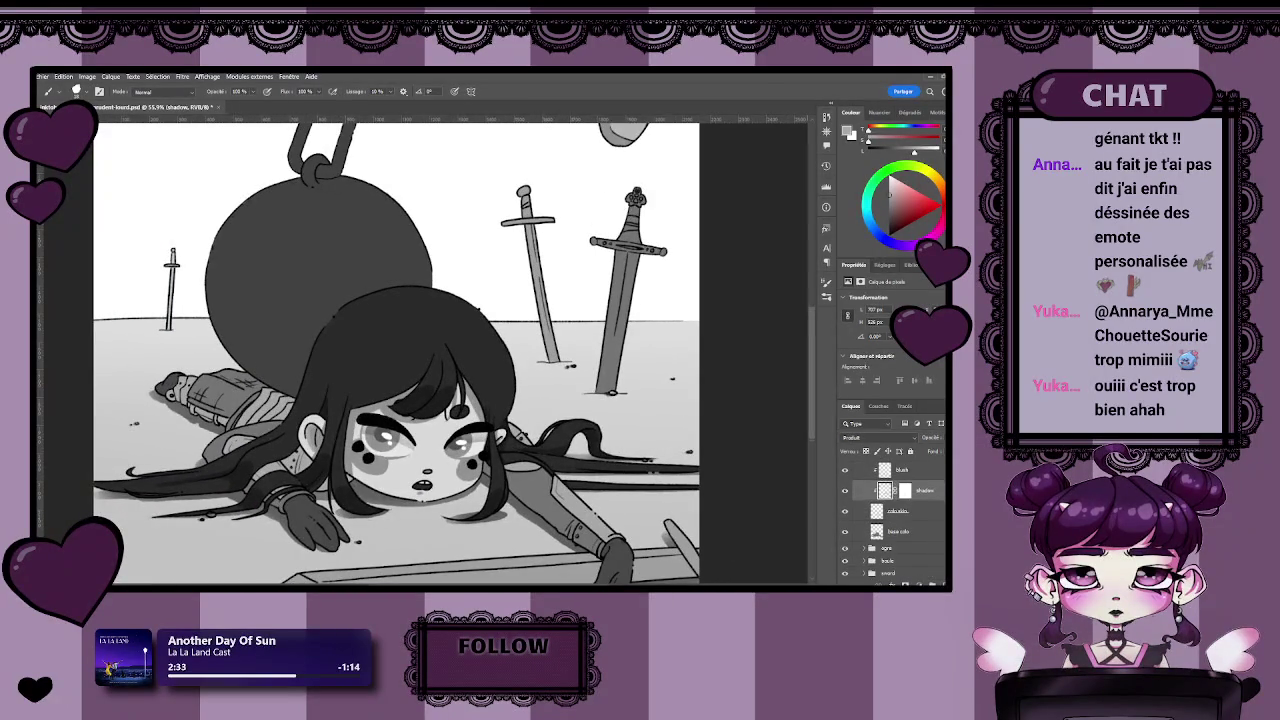
left_click(931, 583)
Rename the new layer above the shadows to 'line'.
double_click(911, 495)
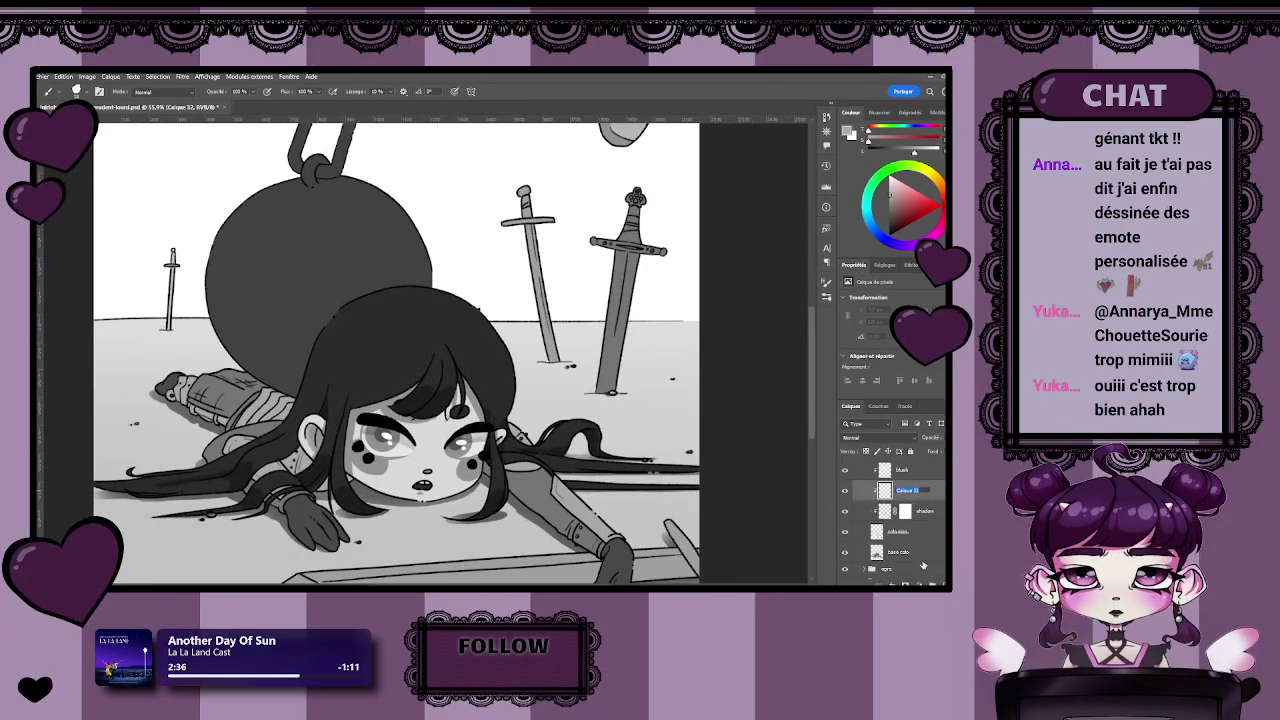
key("Escape")
key("ctrl+z")
key("ctrl+z")
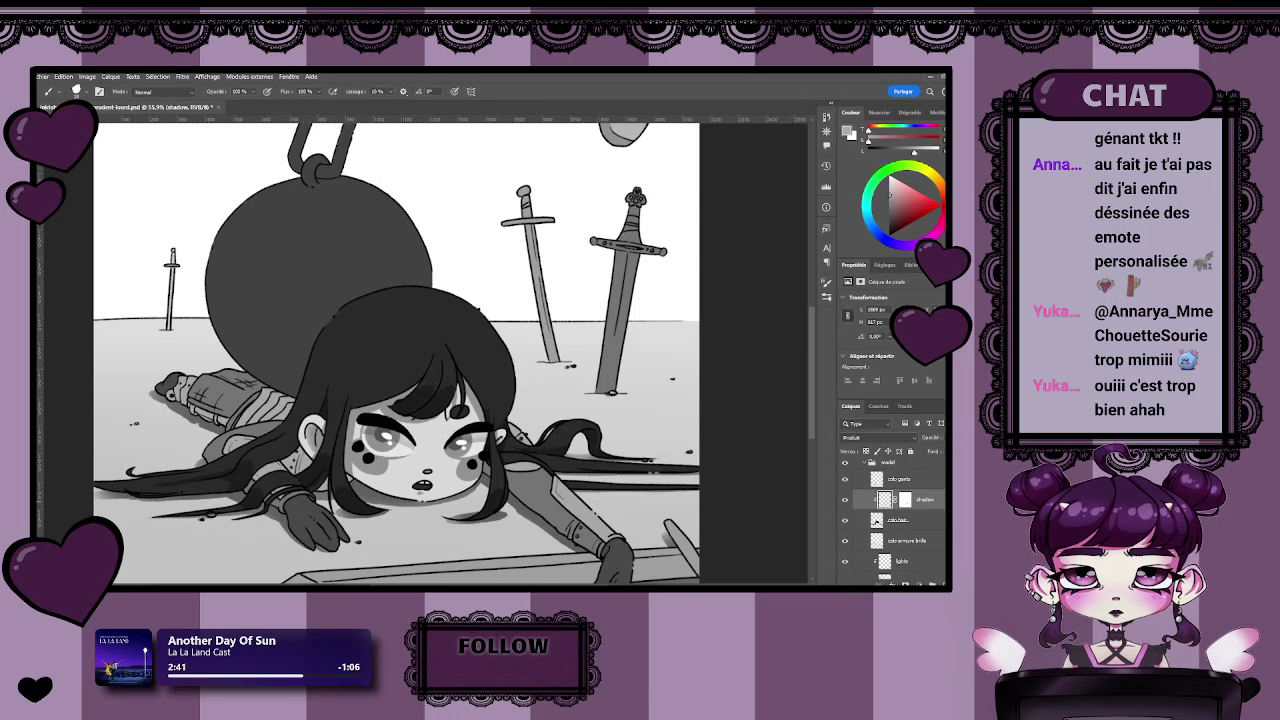
key("ctrl+shift+z")
double_click(900, 499)
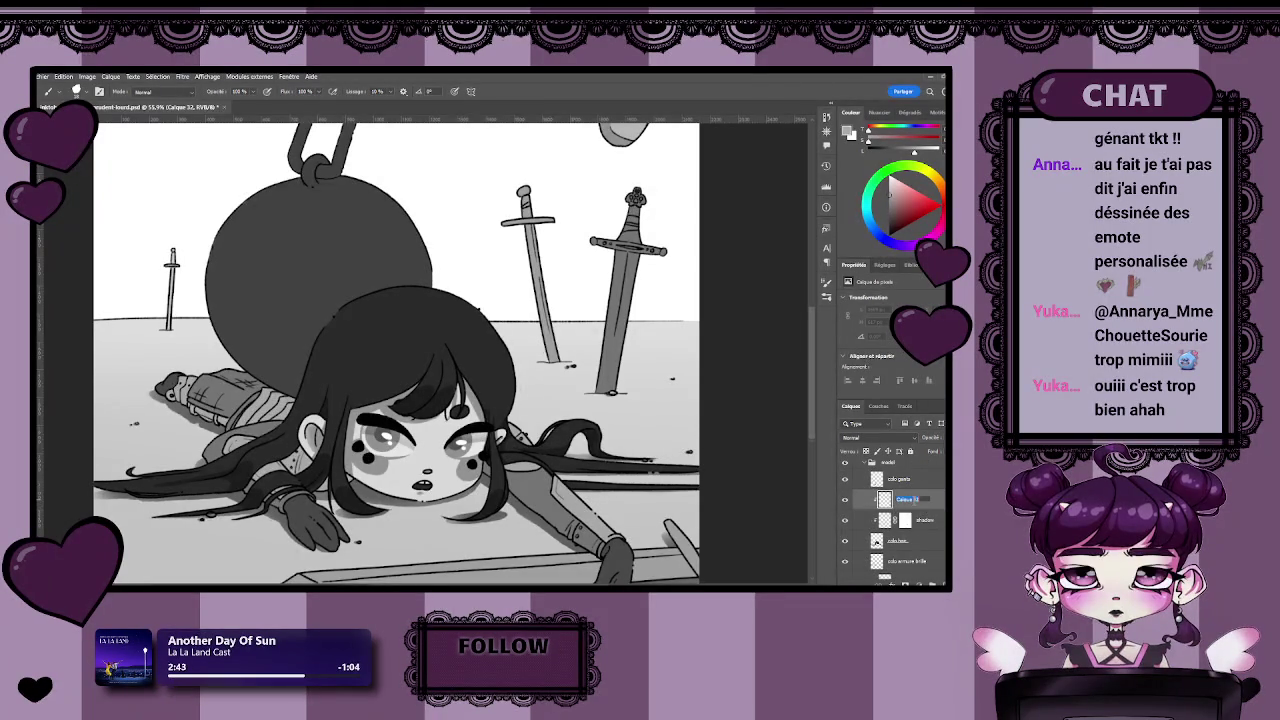
type("line")
key("Return")
key("z")
Zoom in on the girl's head, then save and close the illustration.
left_click_drag(371, 375, 417, 479)
key("b")
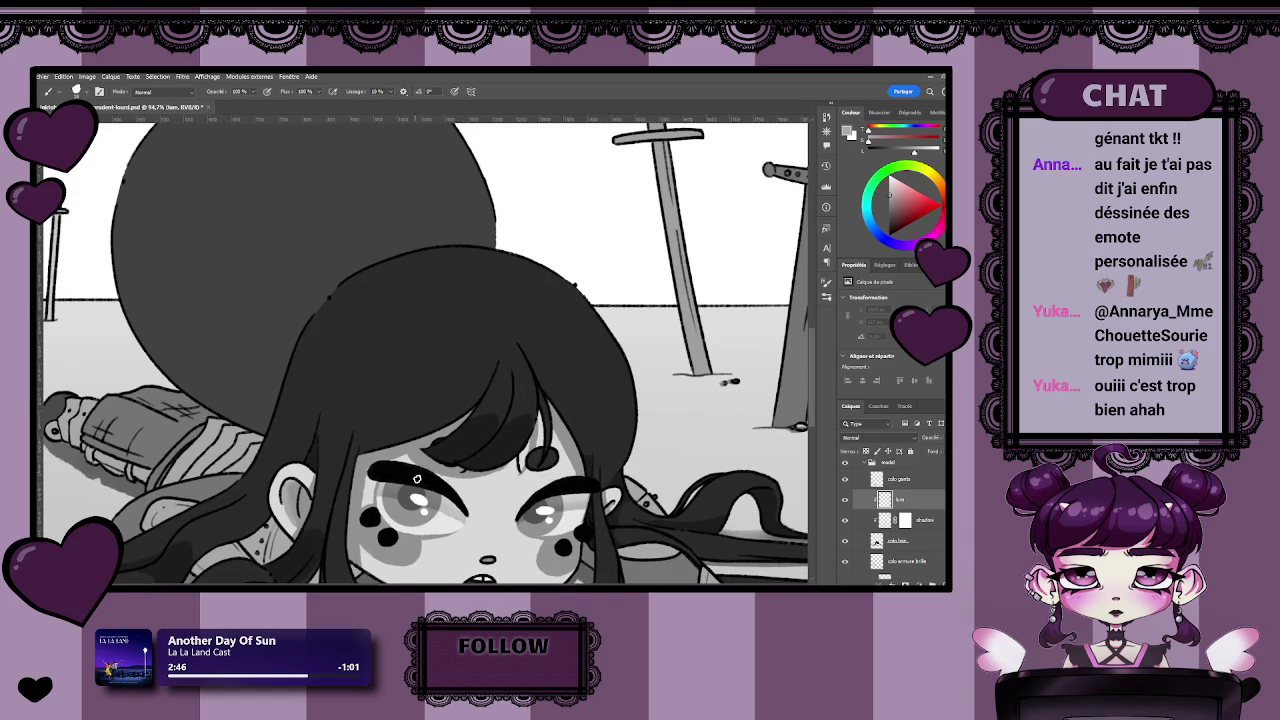
key("z")
left_click_drag(412, 507, 286, 349)
key("b")
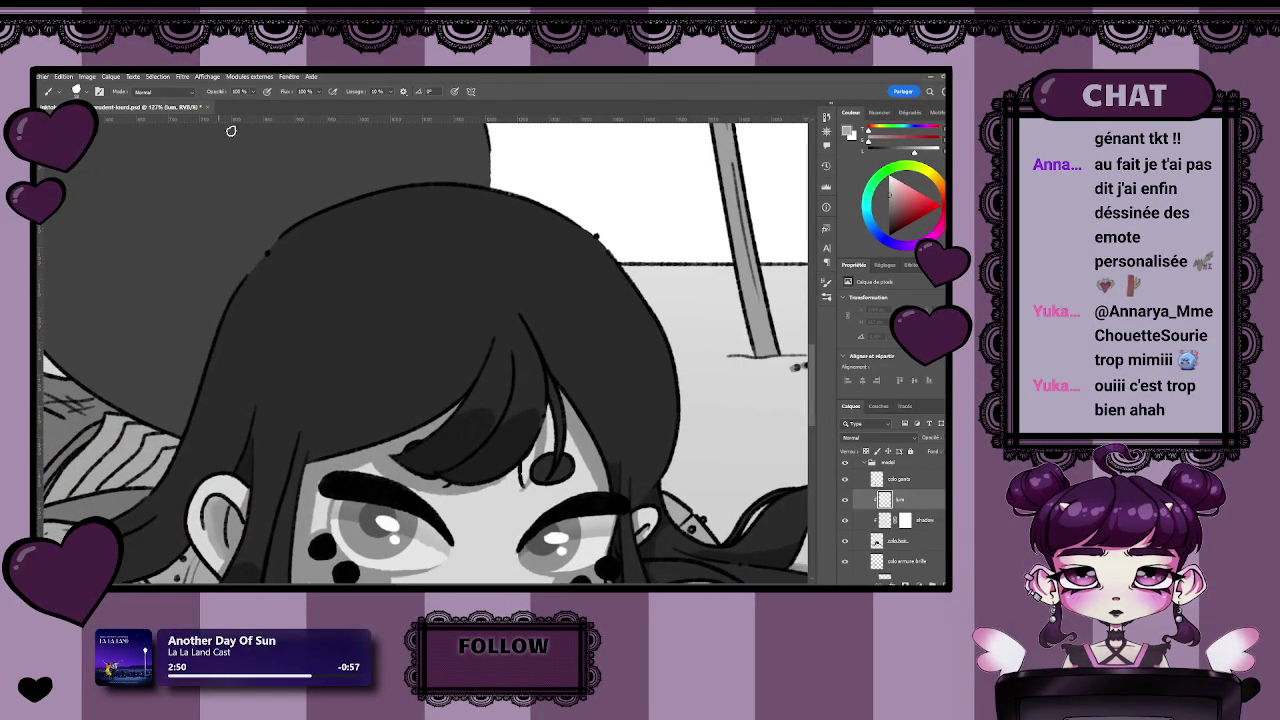
key("ctrl+s")
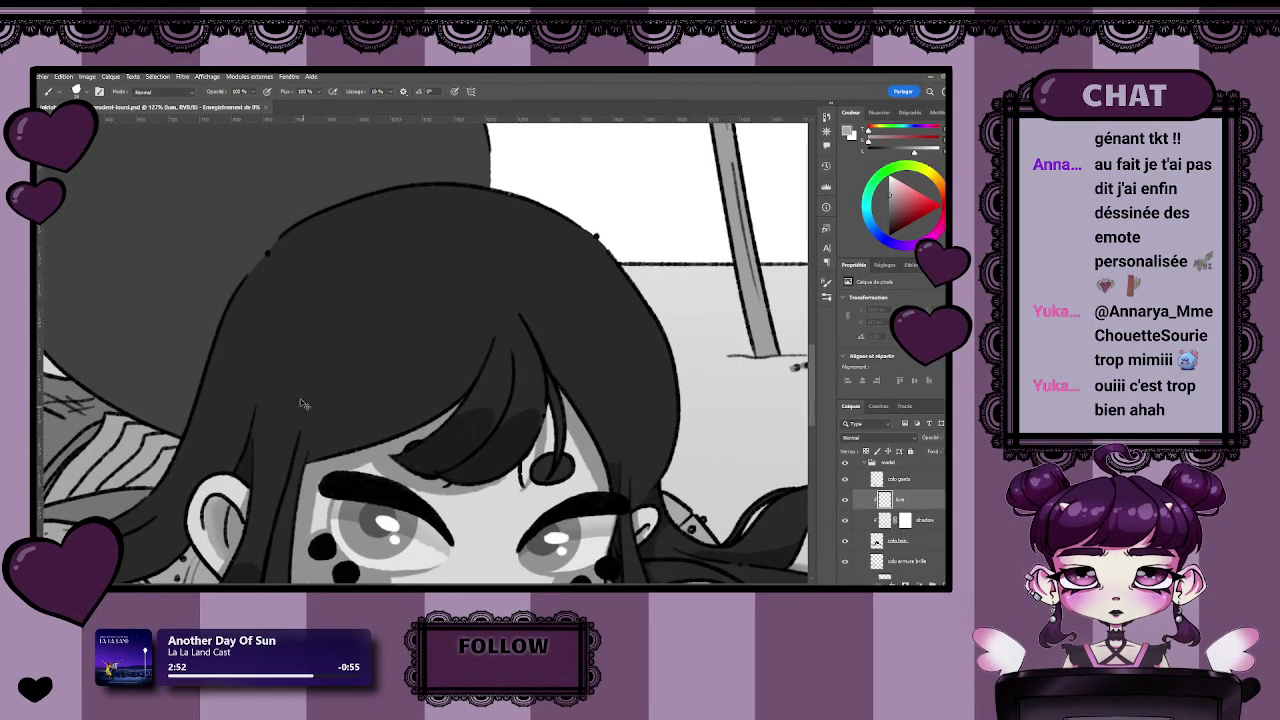
key("ctrl+w")
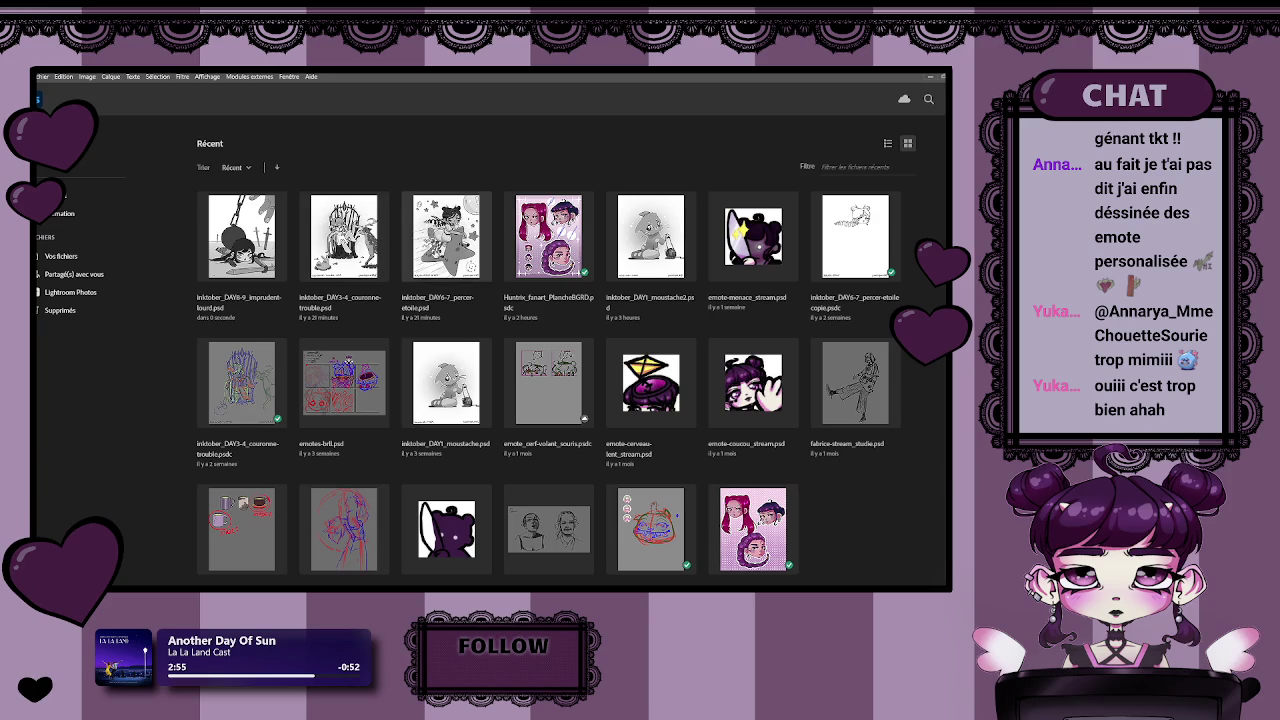
Open the percer-etoile illustration from recent files and zoom through it.
double_click(446, 237)
scroll(424, 232, "up", 3)
scroll(424, 232, "up", 3)
scroll(424, 232, "up", 1)
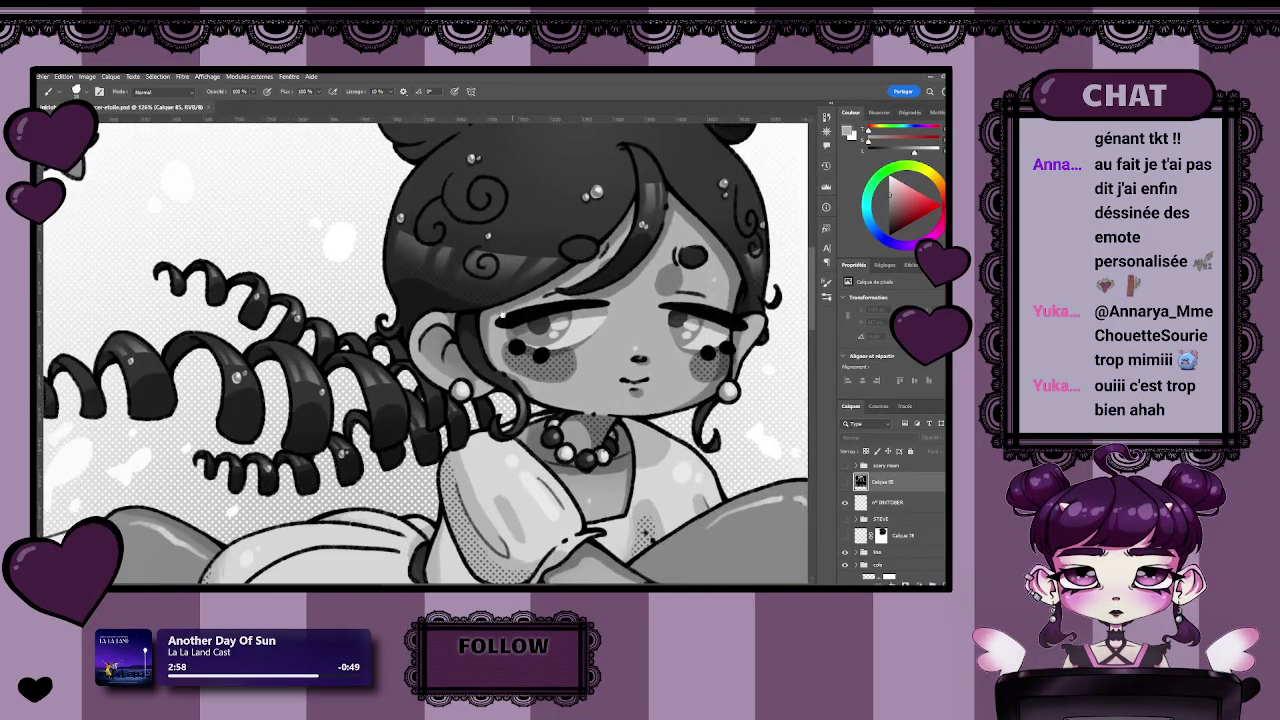
scroll(467, 305, "up", 1)
scroll(467, 305, "up", 1)
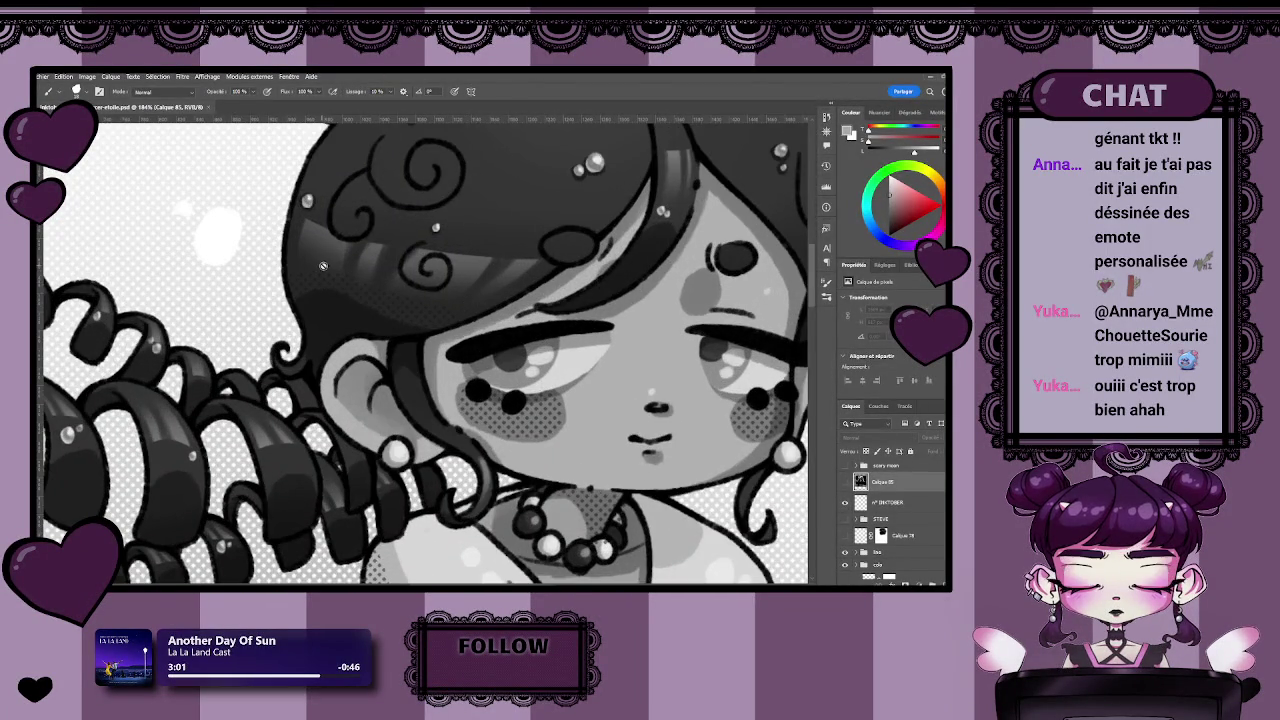
scroll(386, 278, "down", 2)
scroll(420, 277, "down", 2)
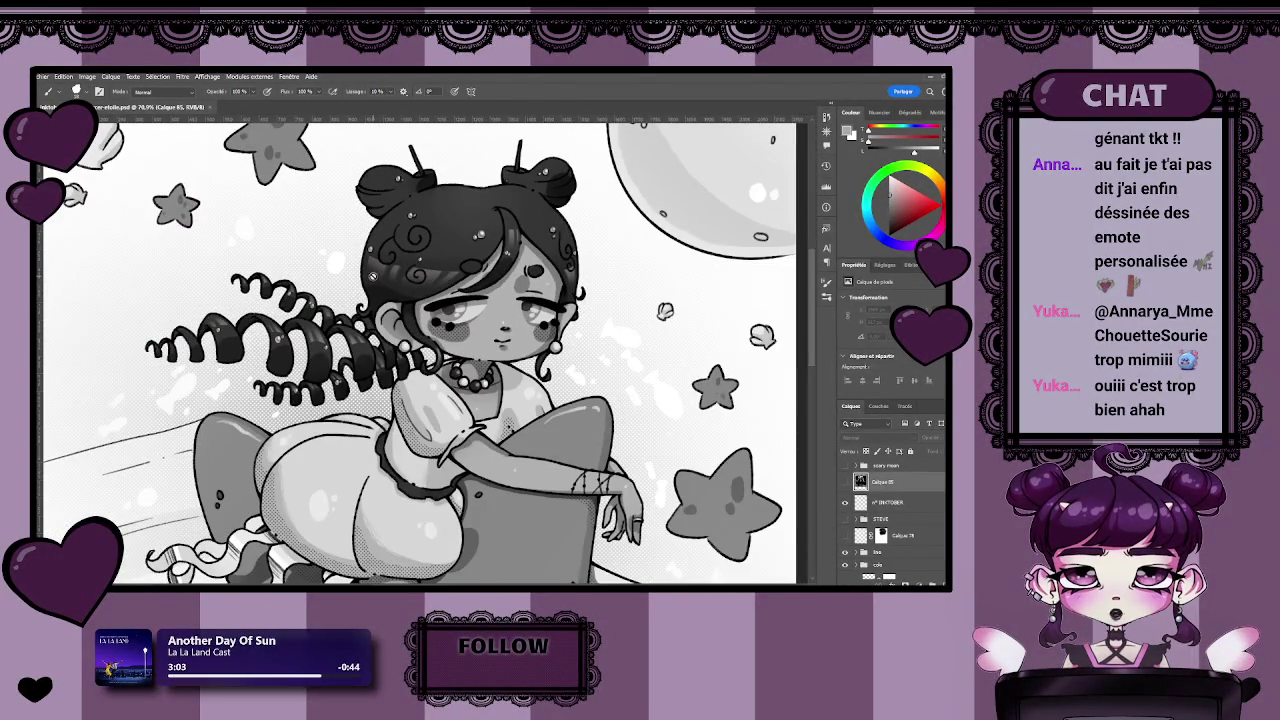
scroll(454, 277, "up", 1)
scroll(454, 276, "up", 1)
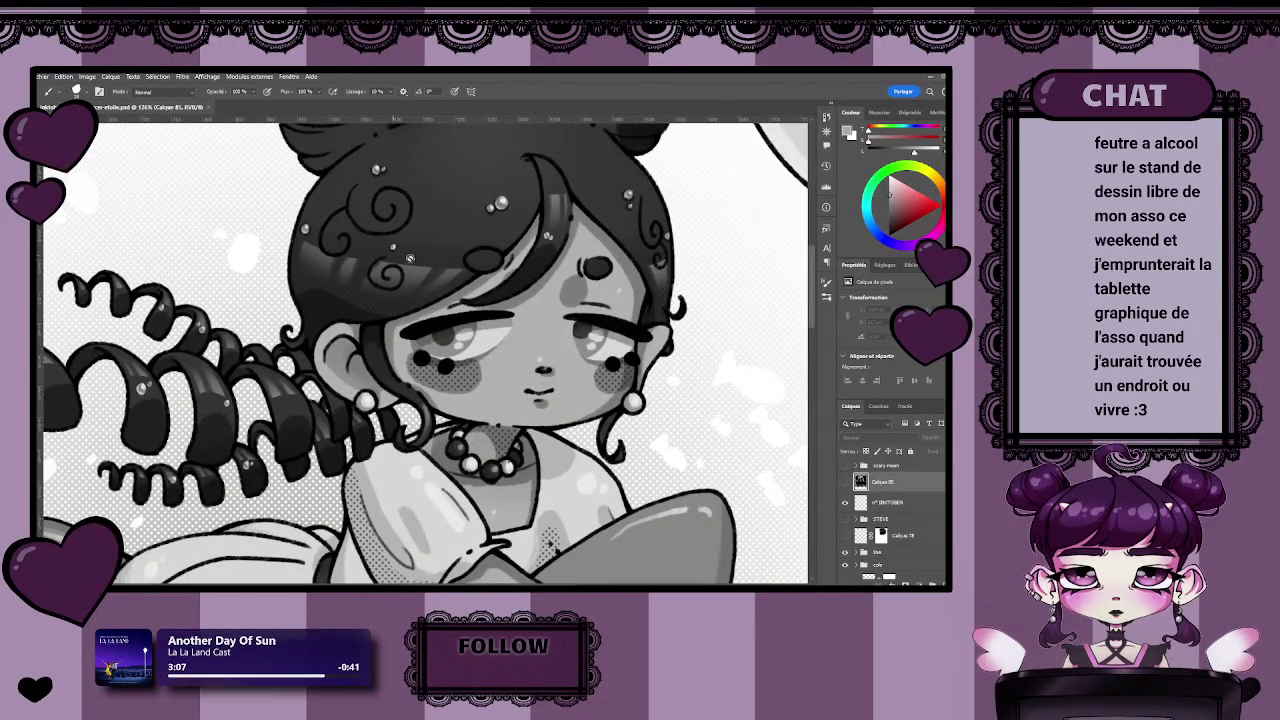
Close that document and reopen inktober_DAY8-9 from the Récent list.
left_click(208, 107)
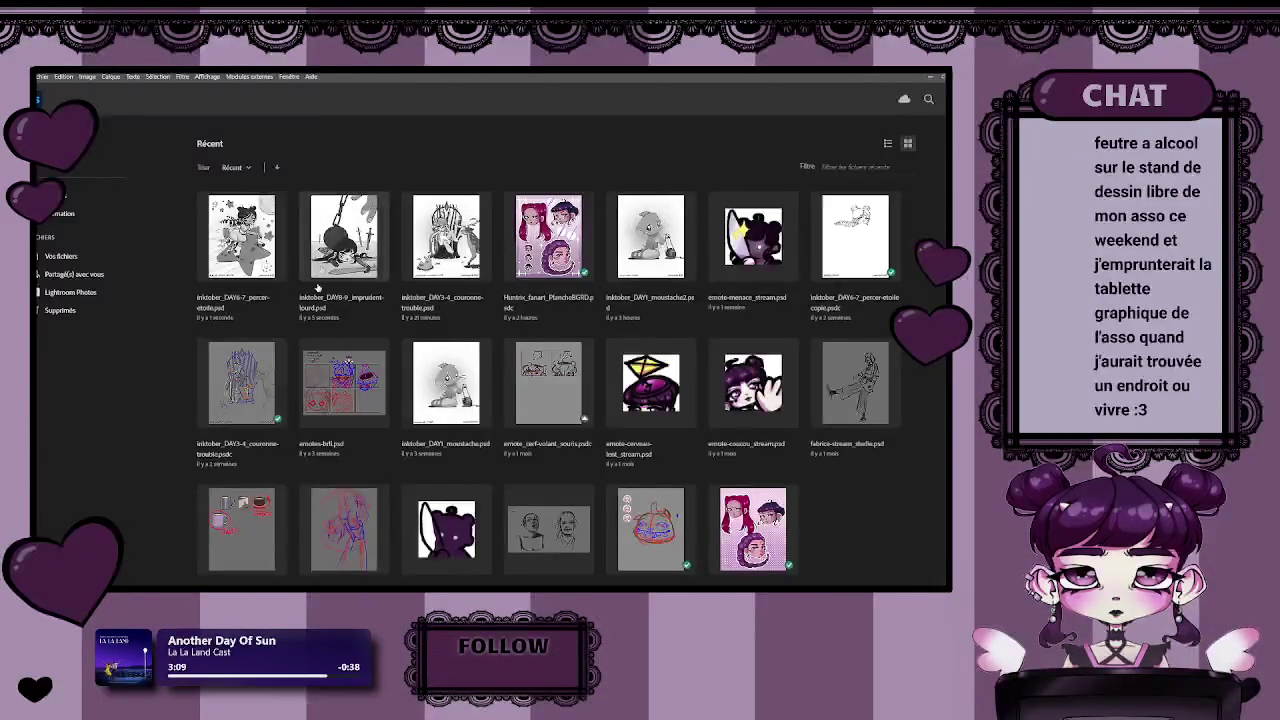
left_click(358, 278)
scroll(347, 450, "up", 2)
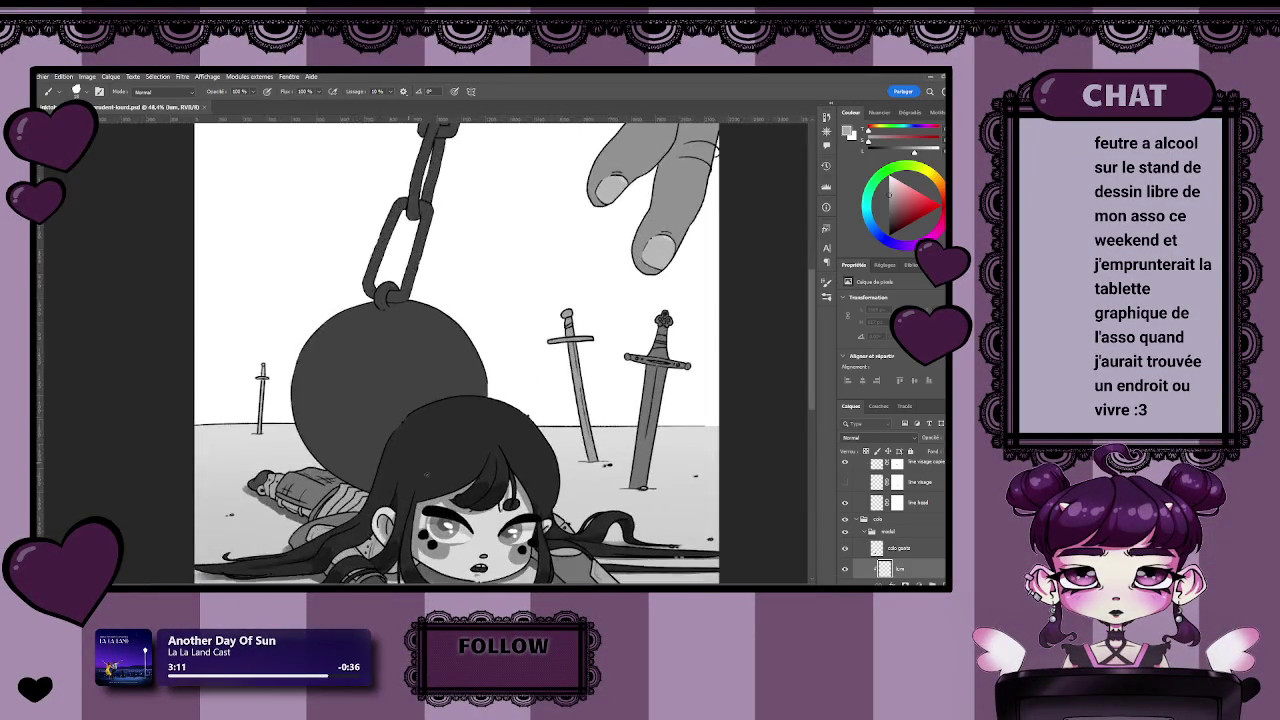
scroll(347, 450, "up", 2)
scroll(347, 450, "up", 1)
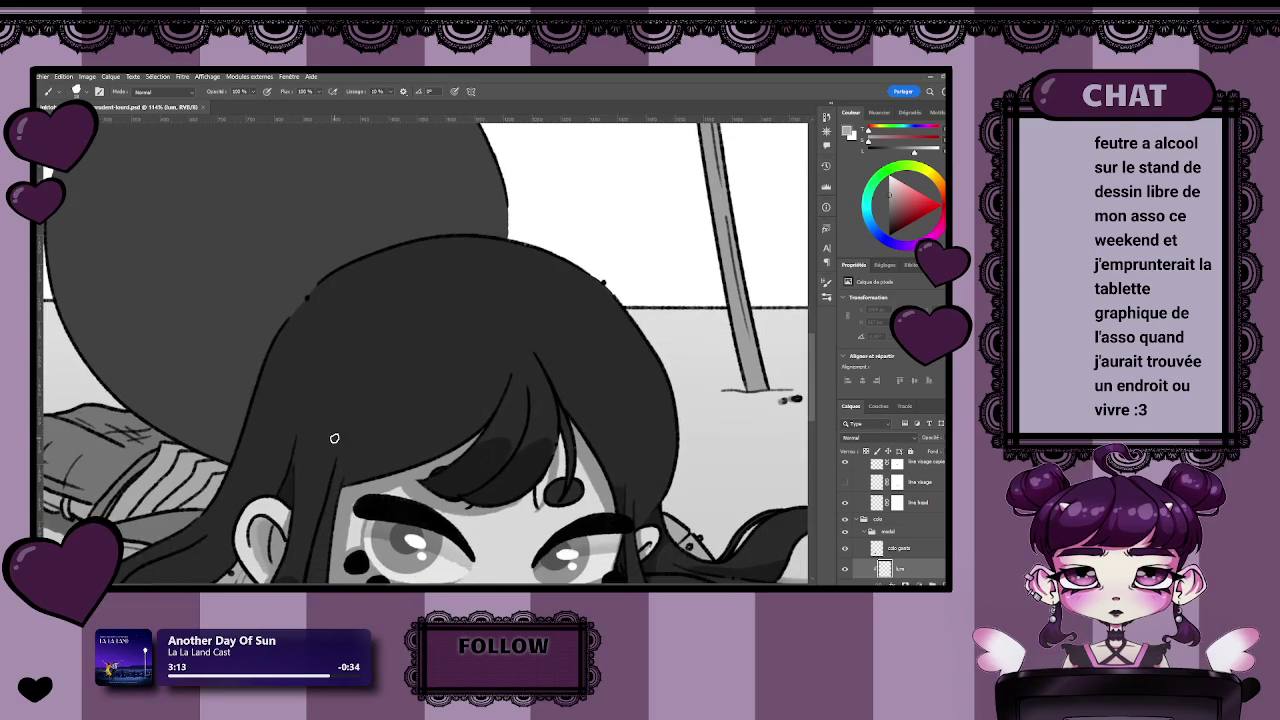
Lasso-select the top of the girl's hair.
key("l")
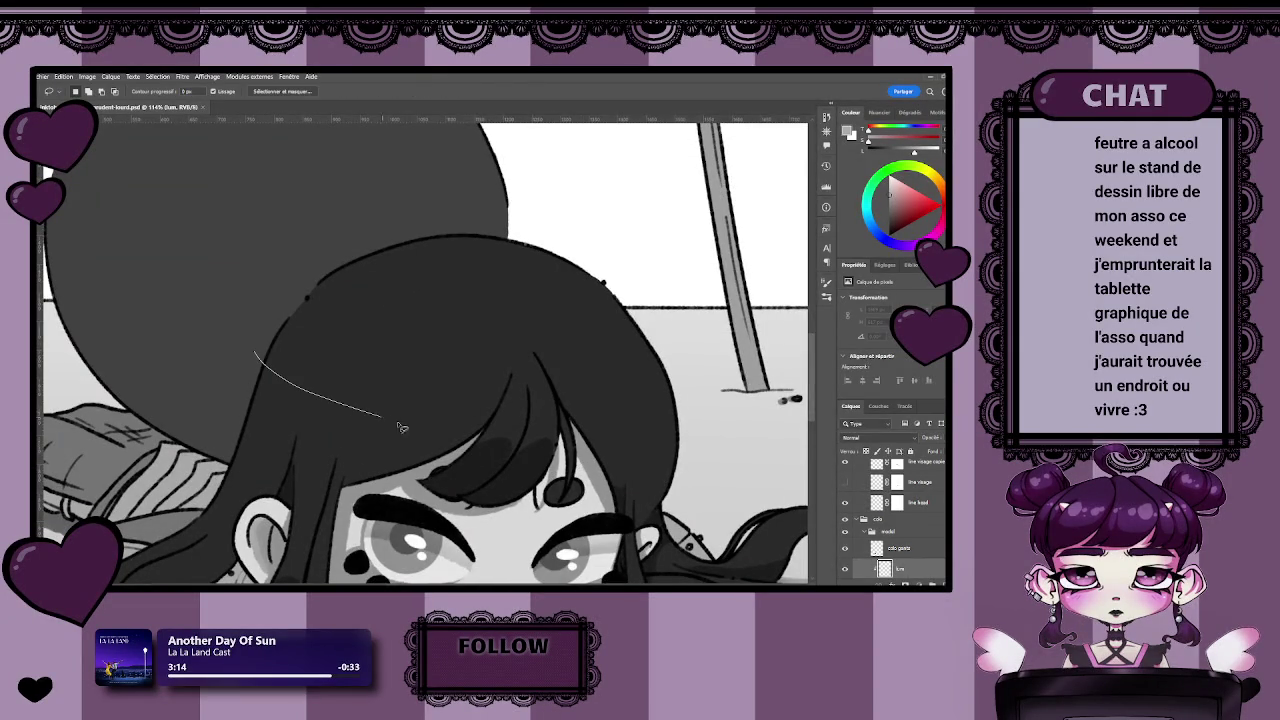
left_click_drag(400, 428, 333, 386)
left_click_drag(256, 356, 298, 388)
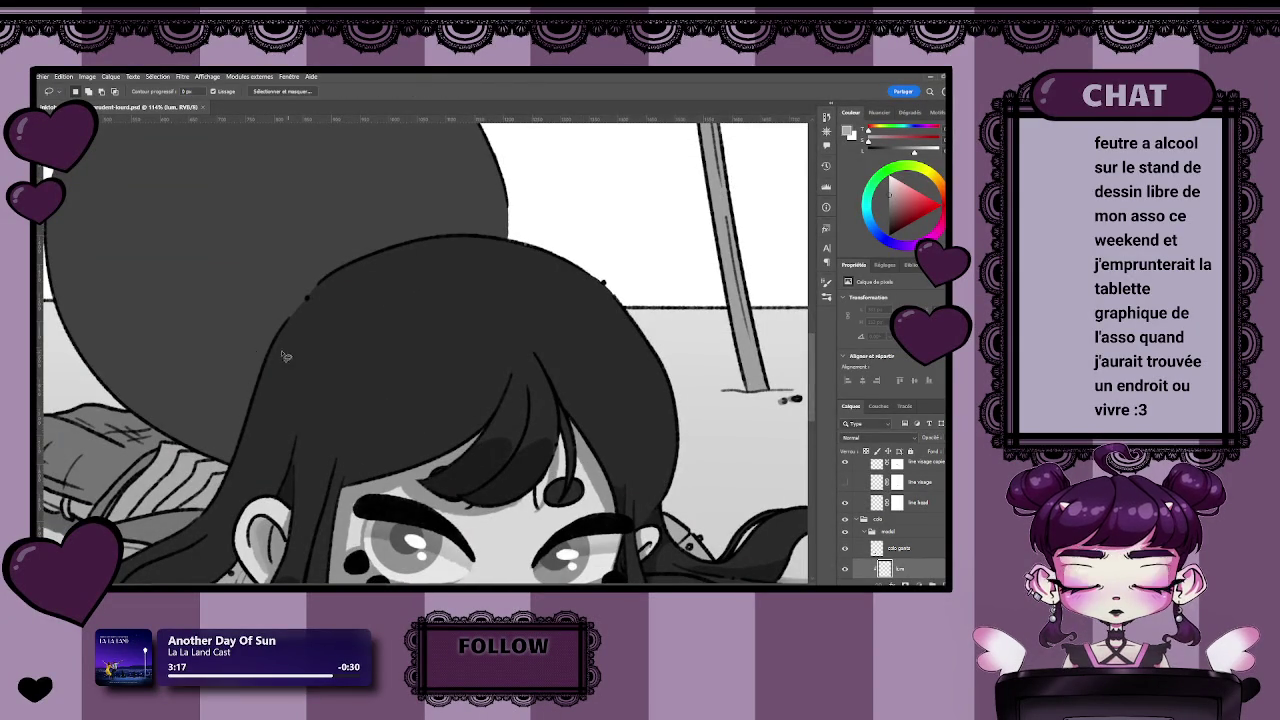
left_click_drag(421, 407, 310, 389)
left_click(298, 396)
left_click_drag(453, 428, 492, 428)
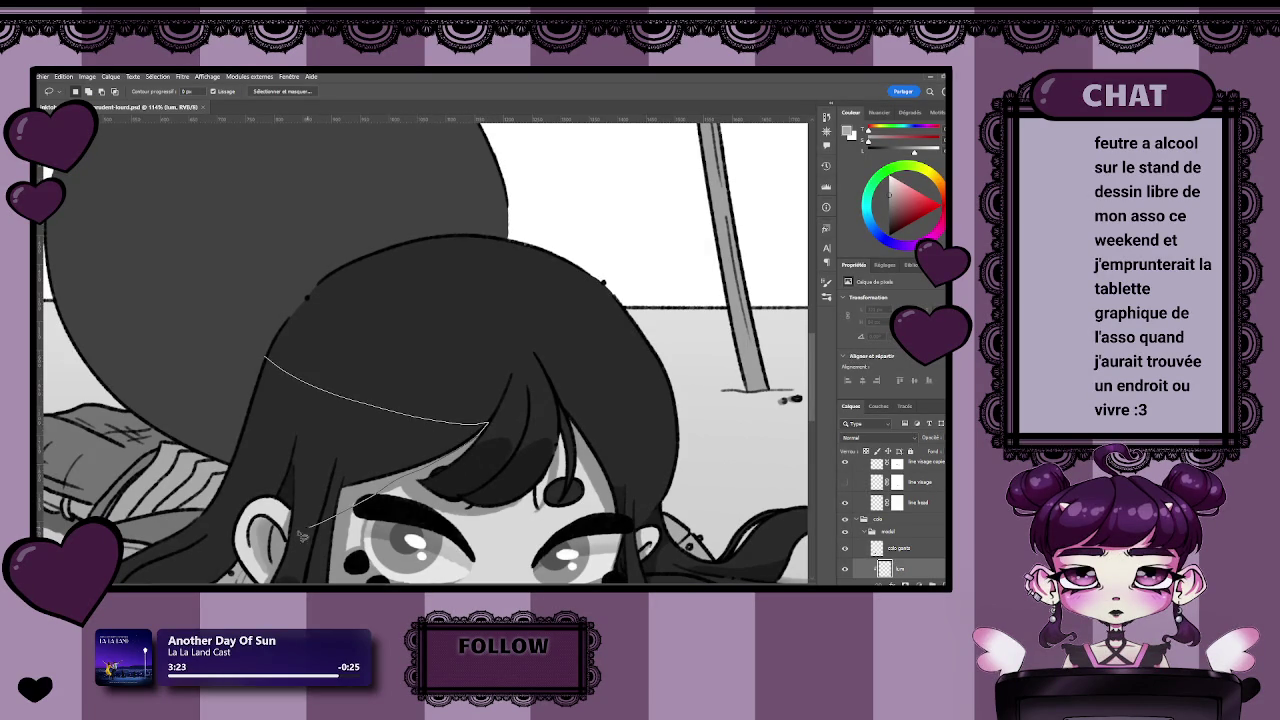
left_click_drag(222, 413, 228, 405)
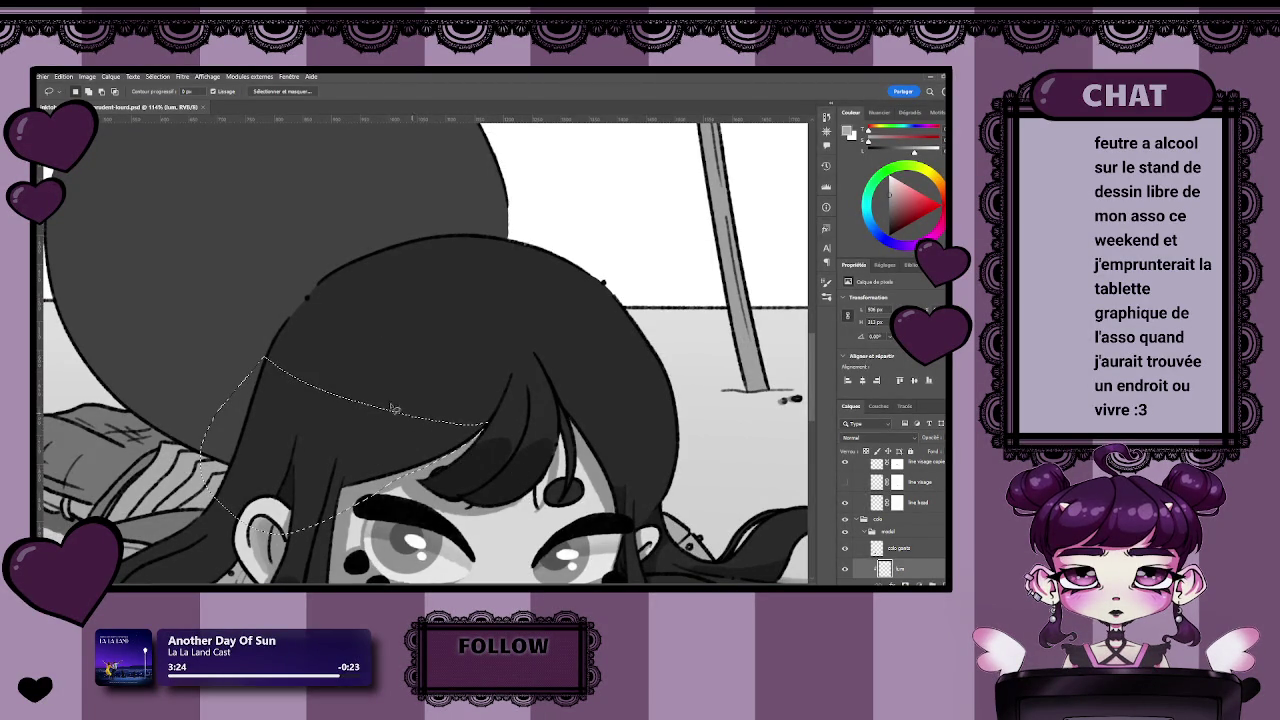
Paint a lighter grey sheen, sampled from the artwork, along the top of the hair.
key("b")
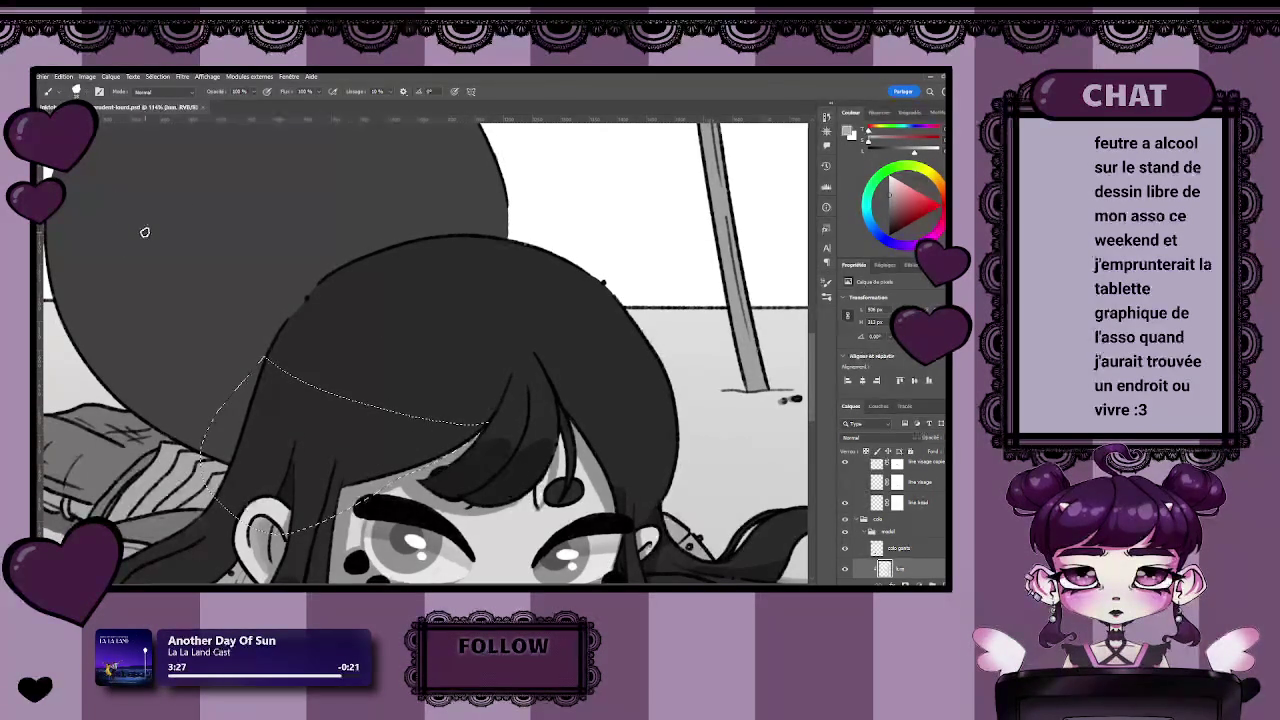
left_click(508, 536, "alt")
key("bracketright")
key("bracketright")
key("bracketright")
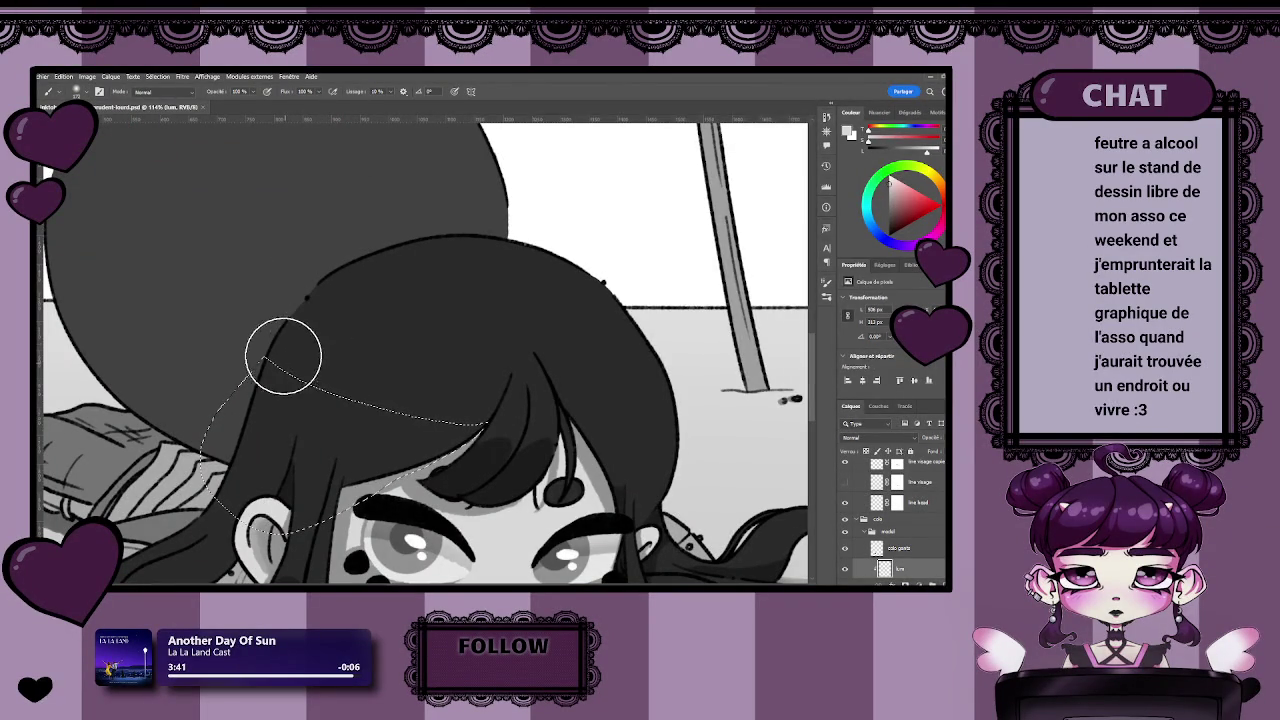
scroll(537, 463, "down", 3)
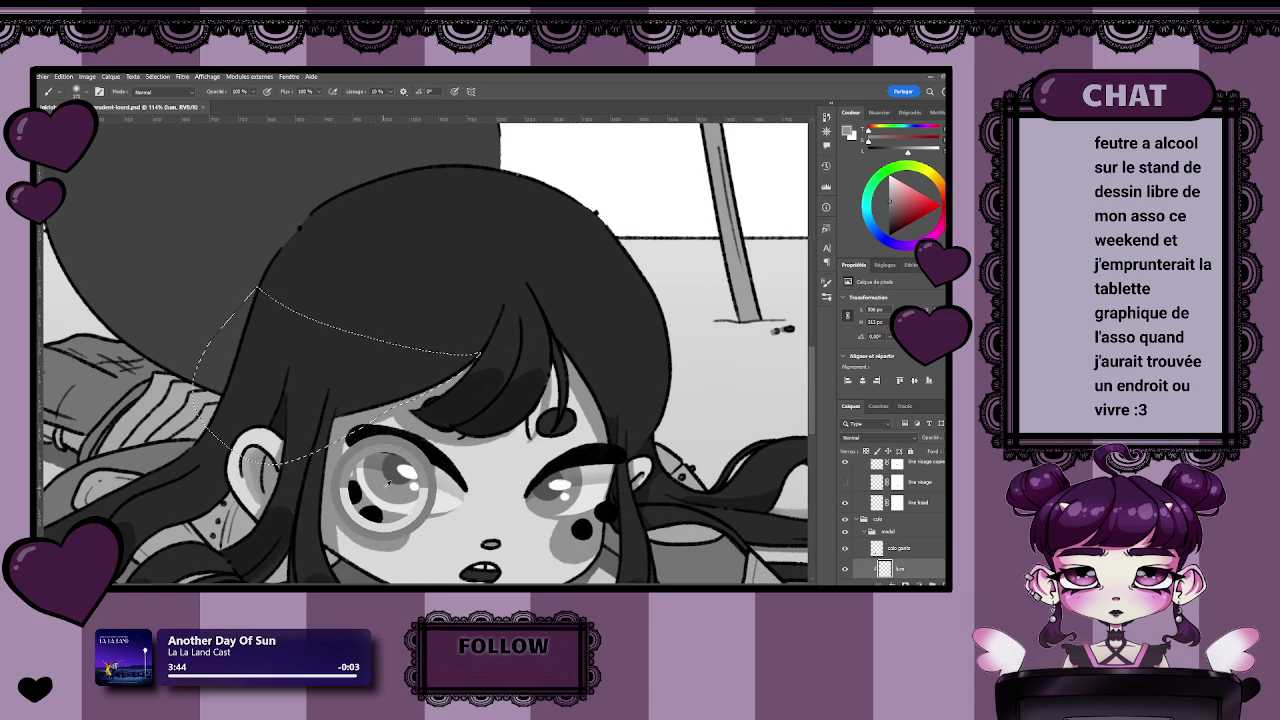
left_click_drag(290, 310, 470, 355)
key("ctrl+z")
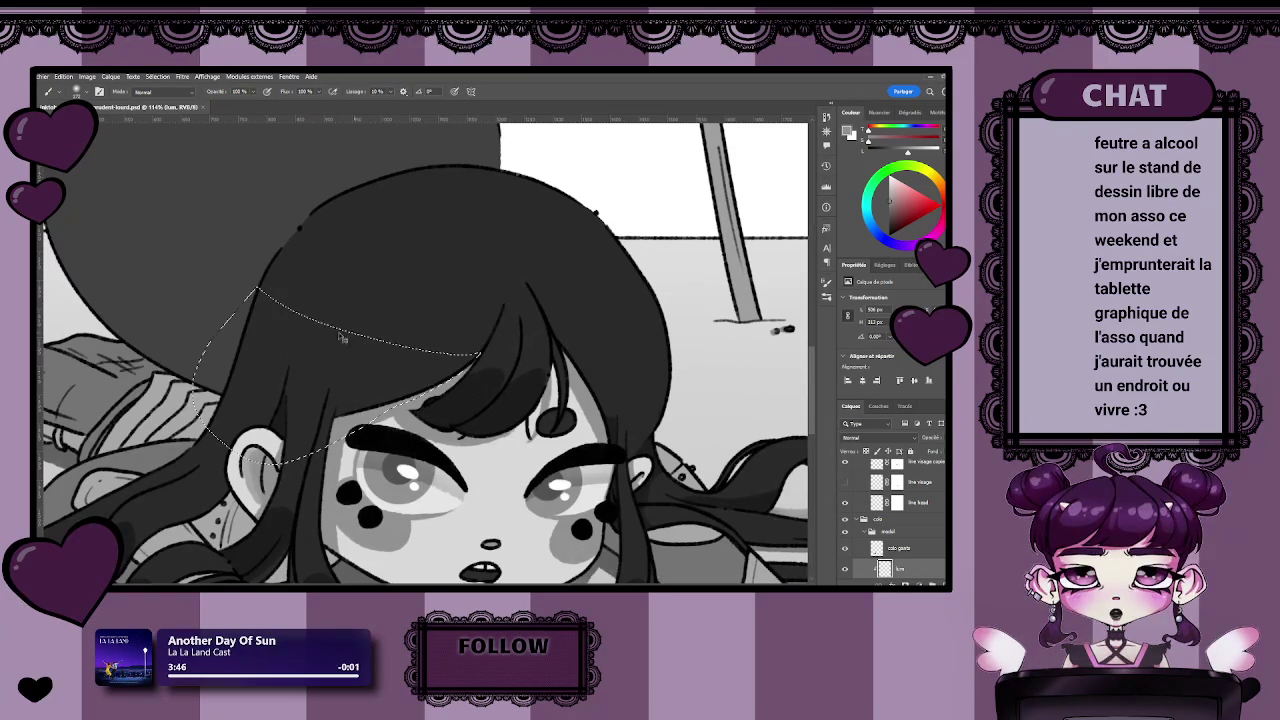
left_click_drag(300, 300, 470, 410)
key("ctrl+z")
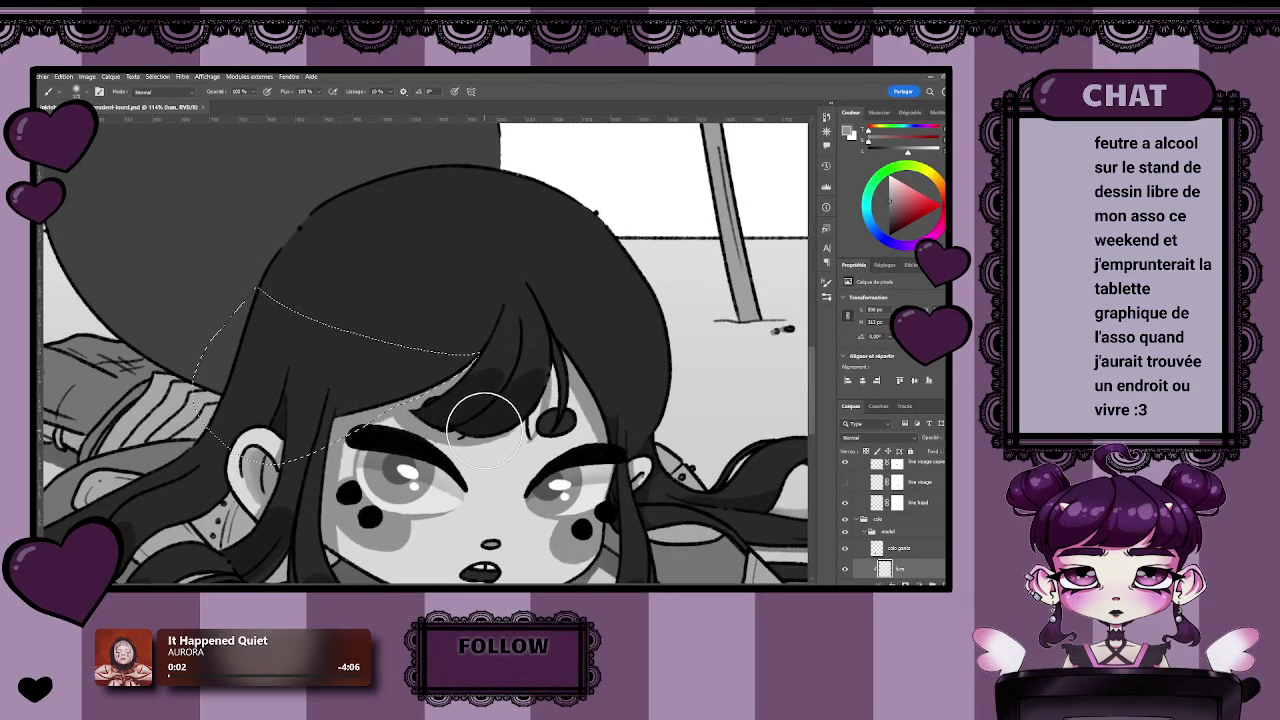
left_click_drag(286, 290, 470, 375)
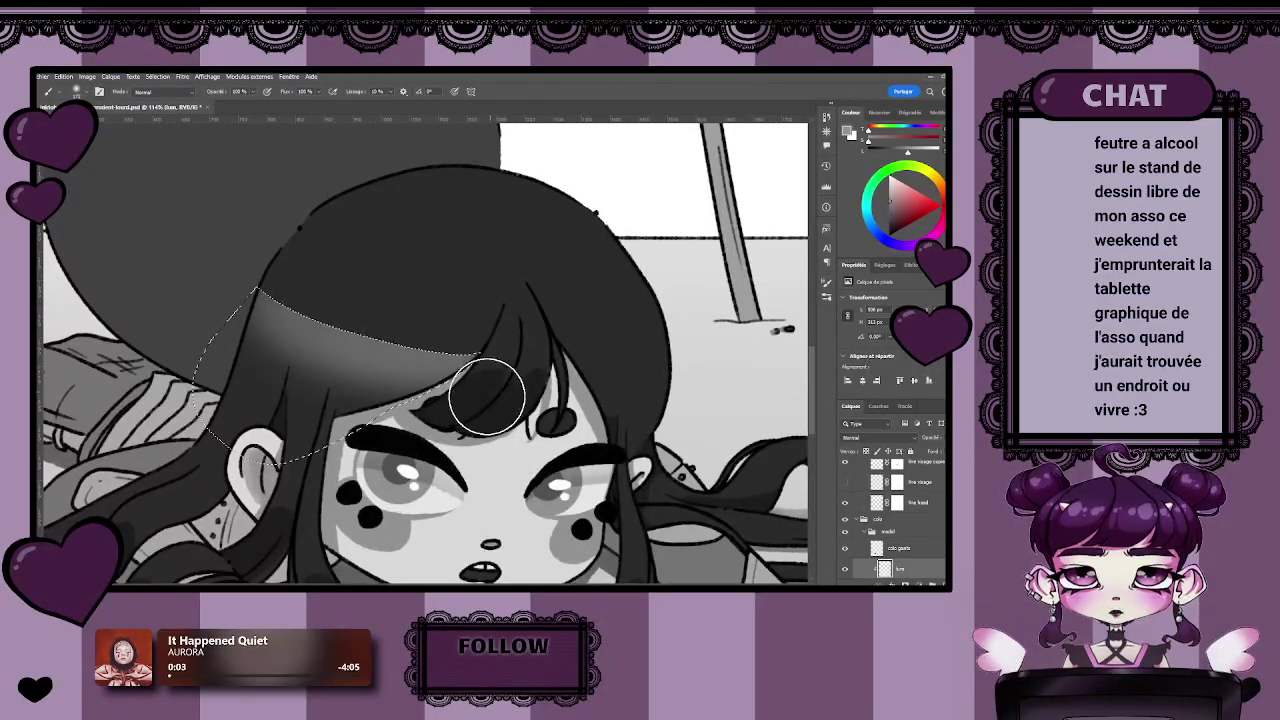
key("ctrl+z")
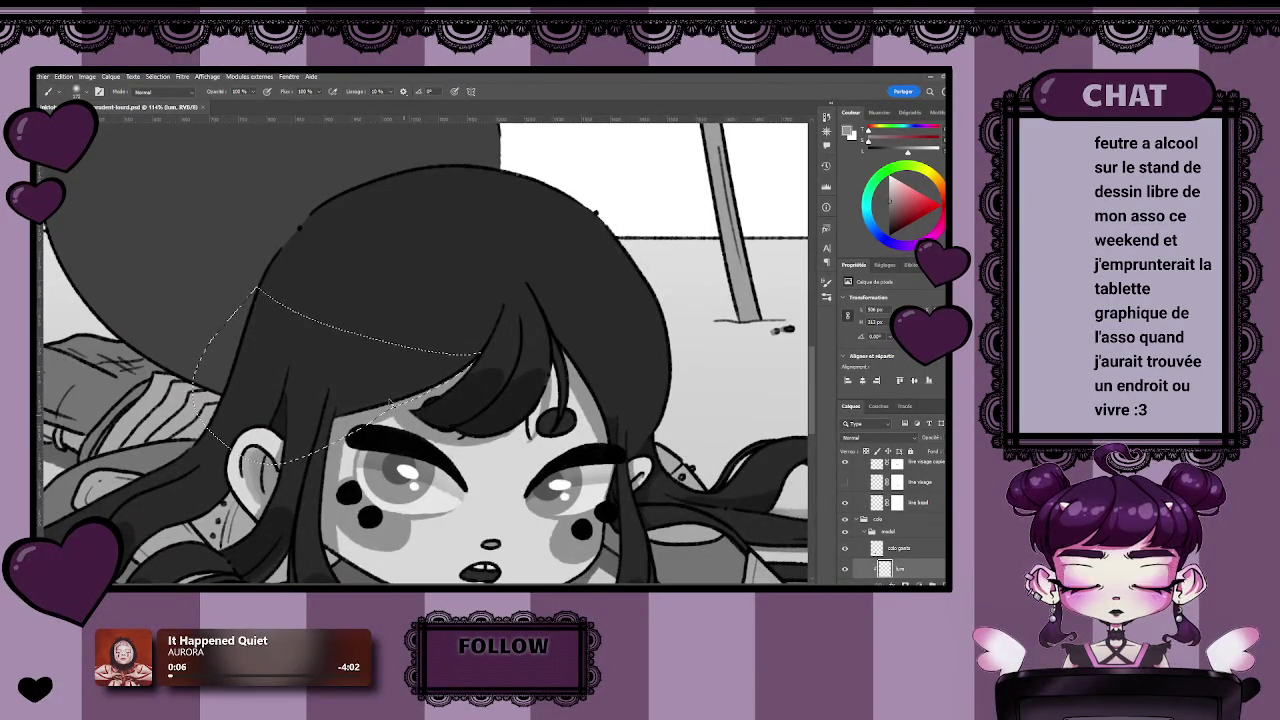
left_click_drag(254, 286, 480, 355)
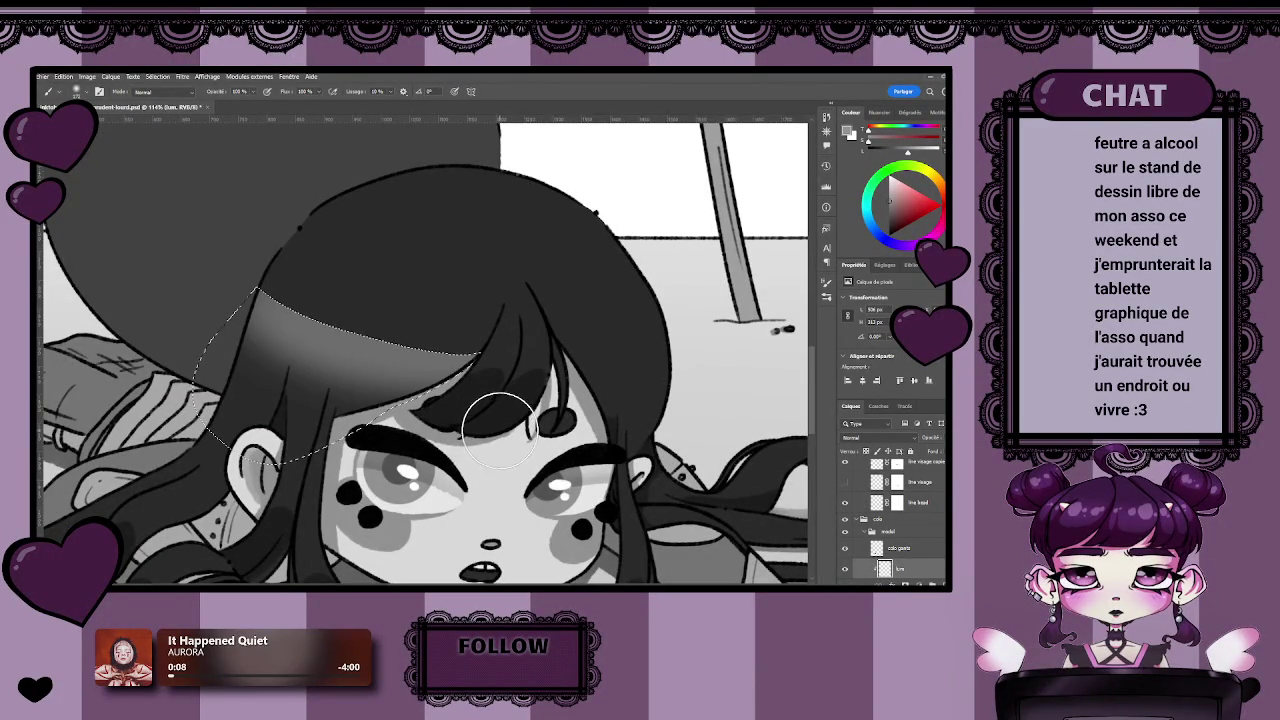
Lasso a hair strand beside the bangs and paint dark shading on it.
key("z")
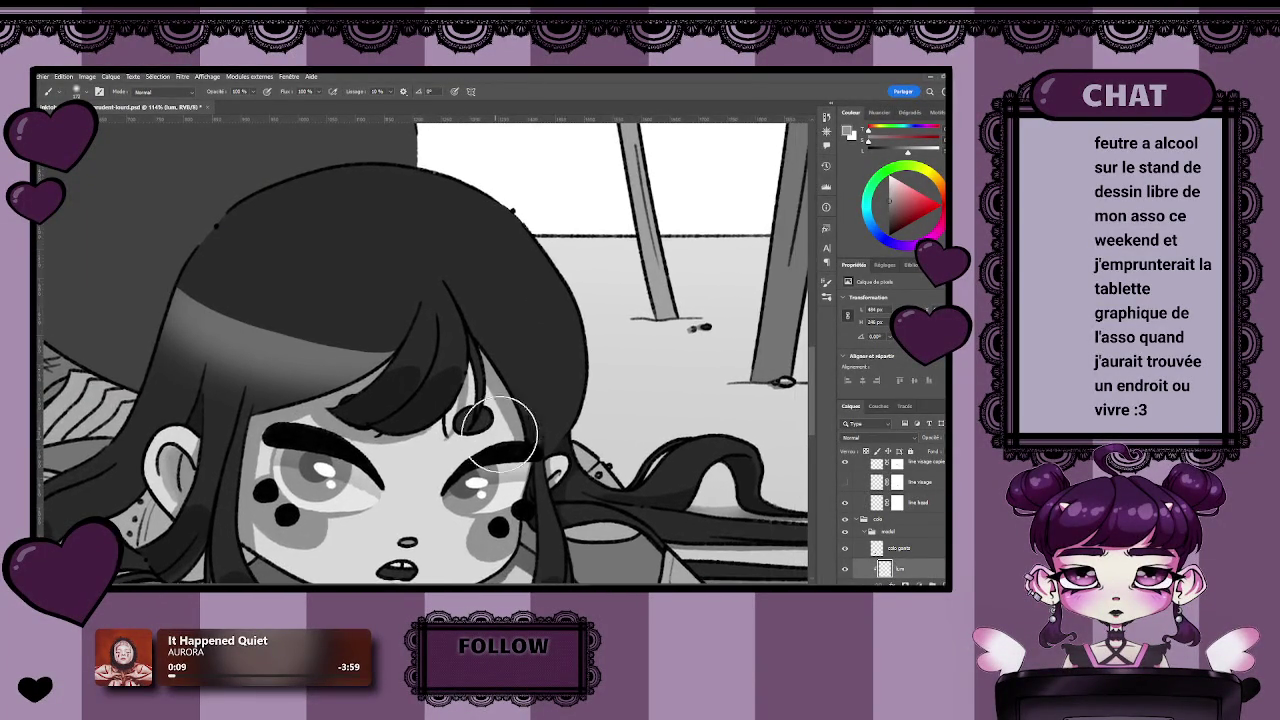
left_click_drag(500, 438, 542, 438)
key("l")
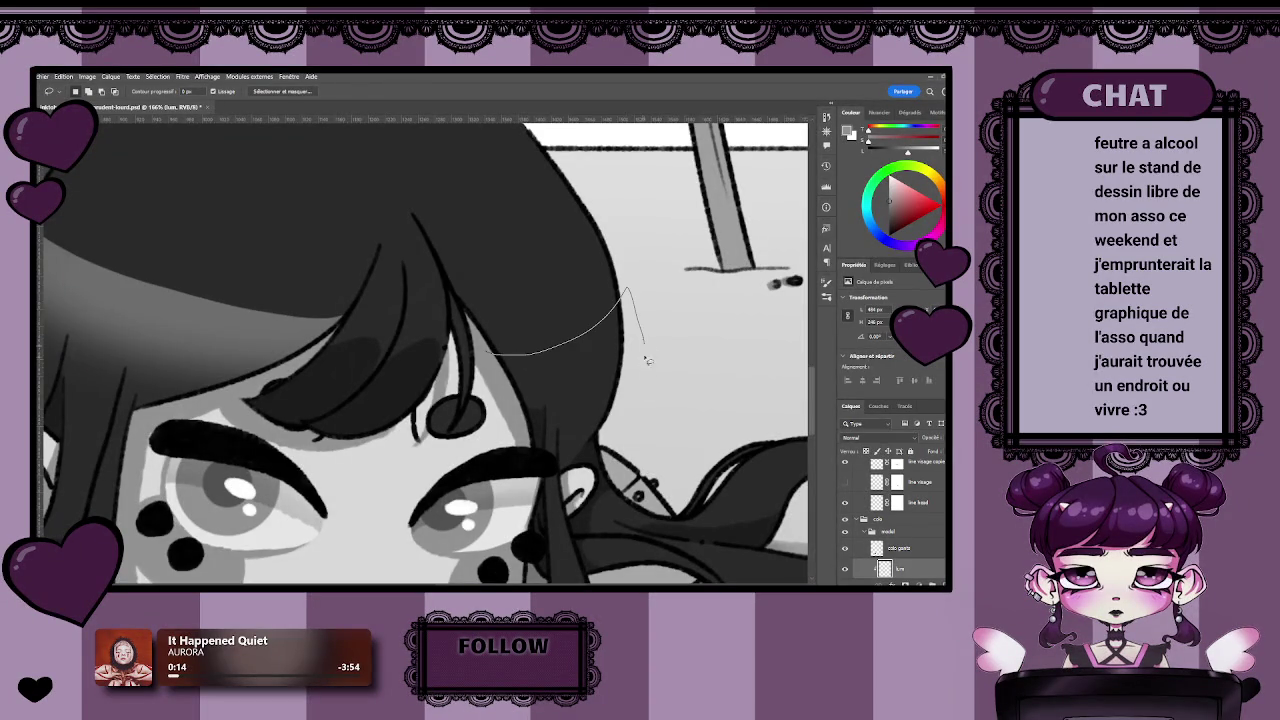
left_click_drag(560, 478, 495, 459)
key("b")
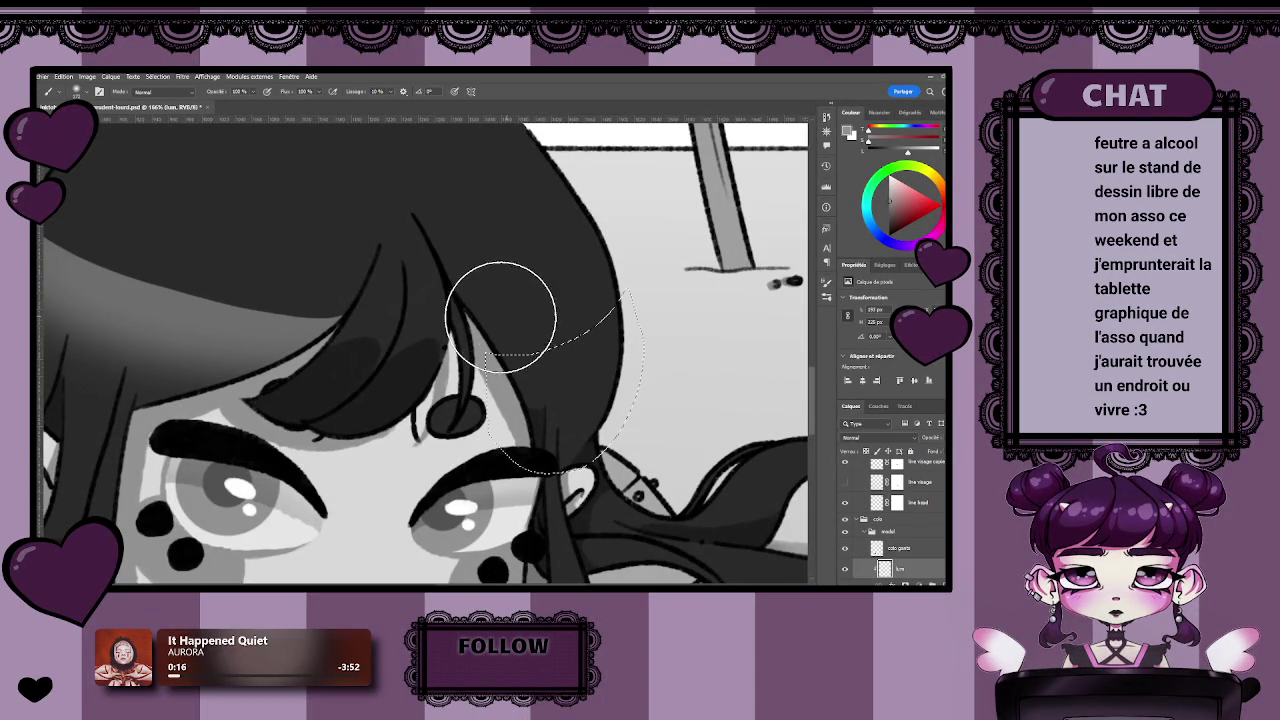
left_click_drag(609, 257, 520, 409)
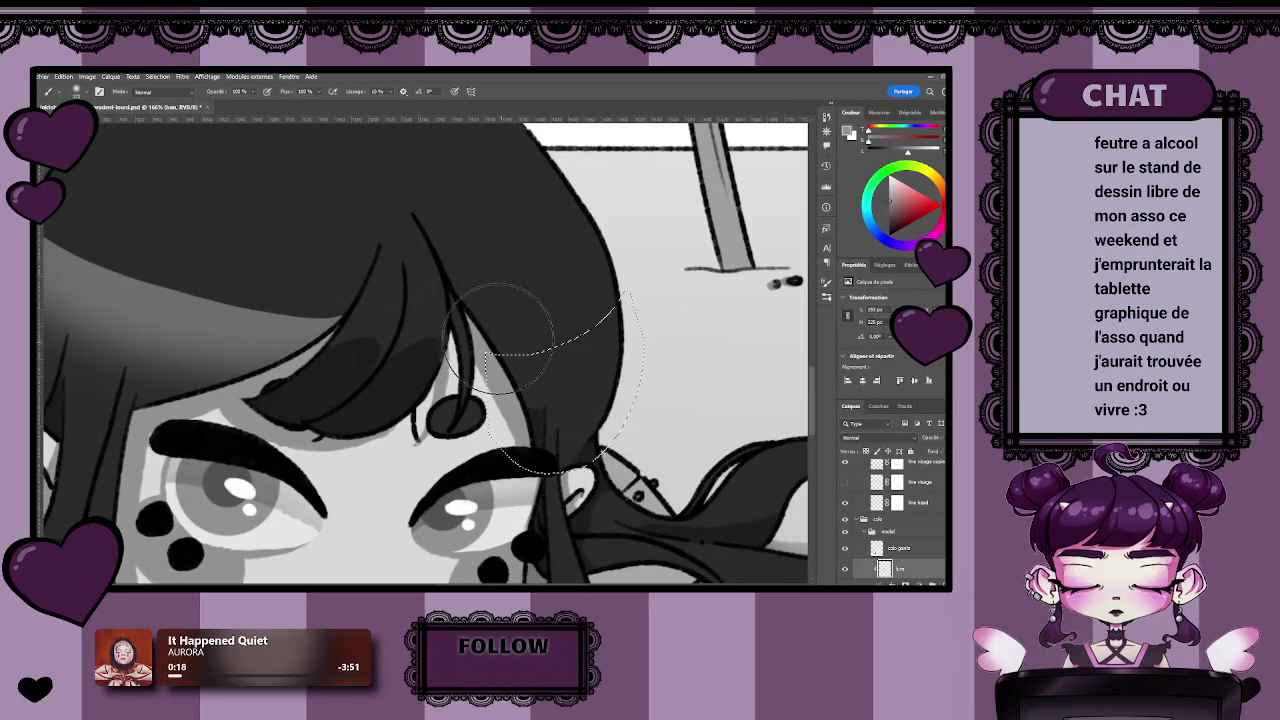
Zoom back out to view the whole scene.
key("z")
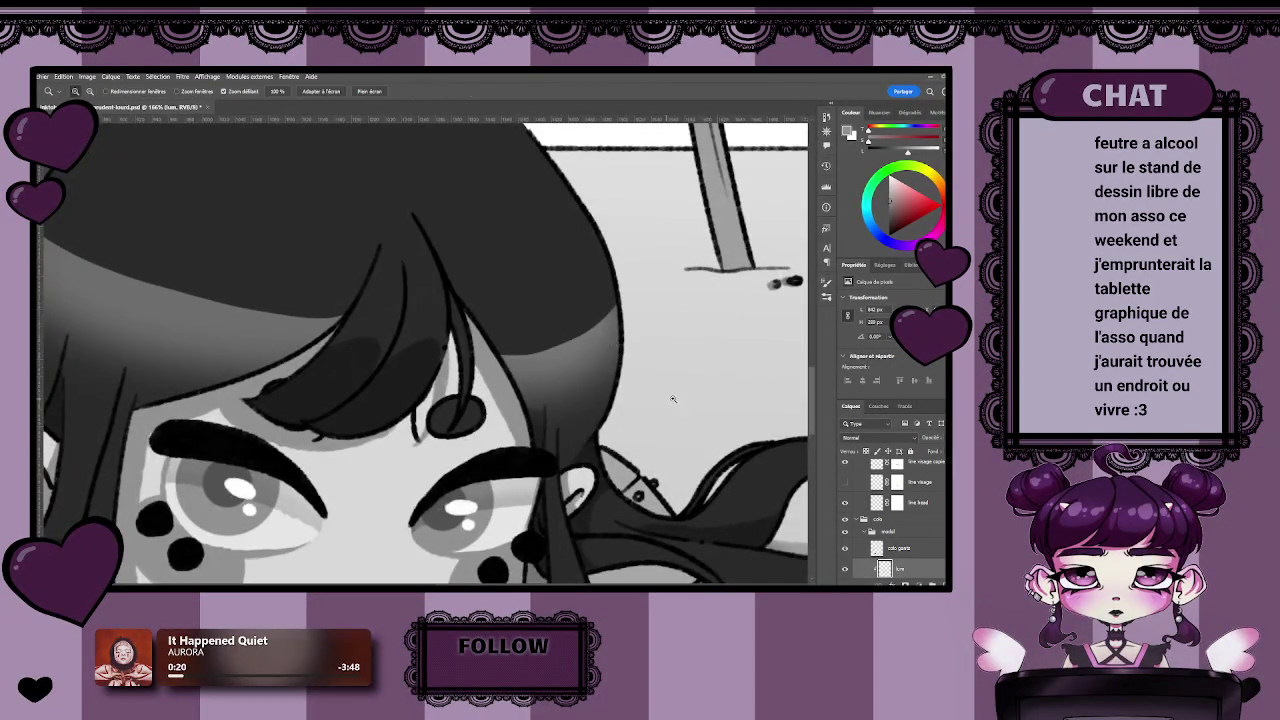
scroll(610, 432, "down", 5)
scroll(629, 437, "up", 3)
key("b")
scroll(499, 395, "up", 2)
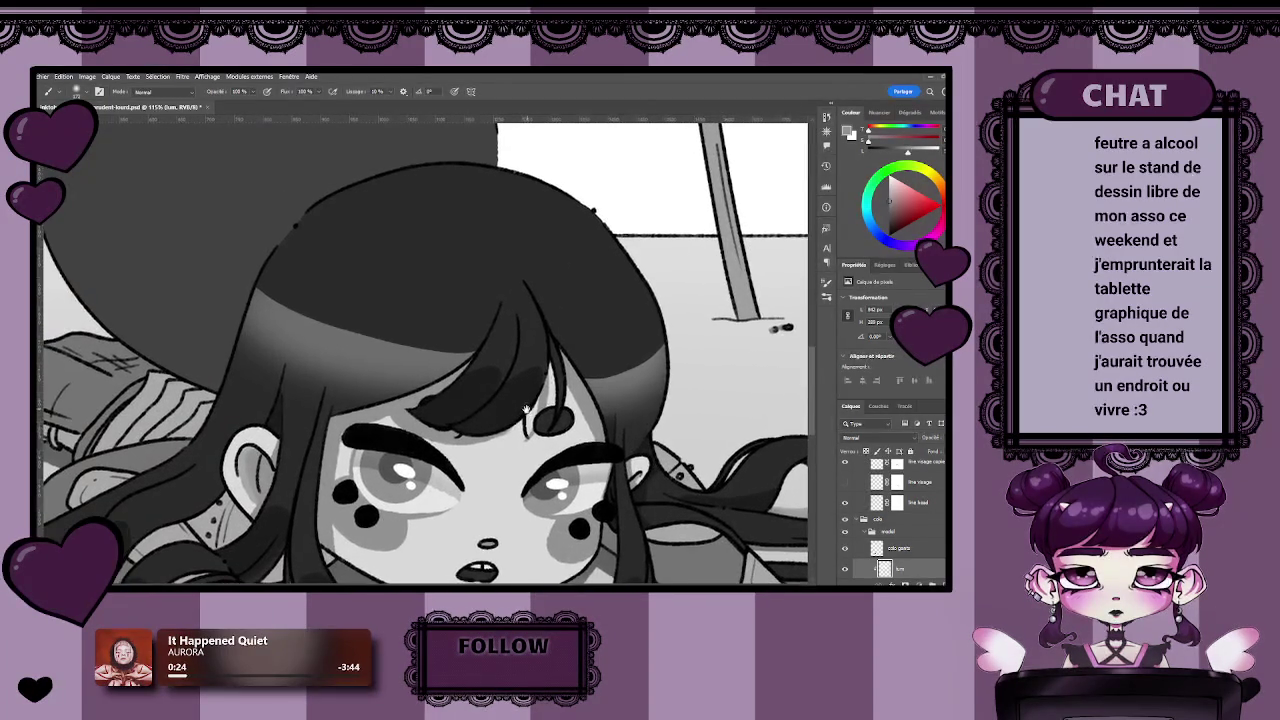
scroll(520, 360, "up", 2)
scroll(540, 330, "up", 1)
key("l")
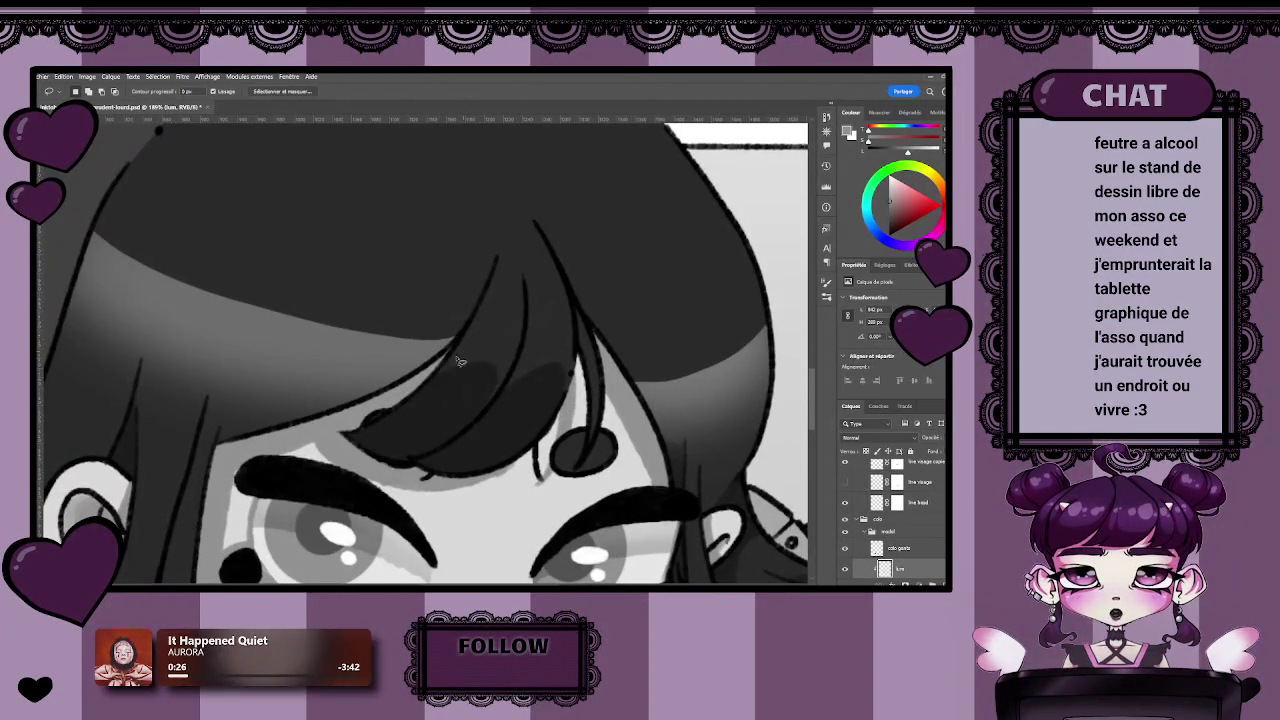
Lasso a cluster of the bangs and paint lighter grey shading inside it.
mouse_move(478, 316)
left_mouse_down()
mouse_move(579, 326)
mouse_move(580, 368)
left_mouse_up()
left_click_drag(422, 400, 431, 375)
key("b")
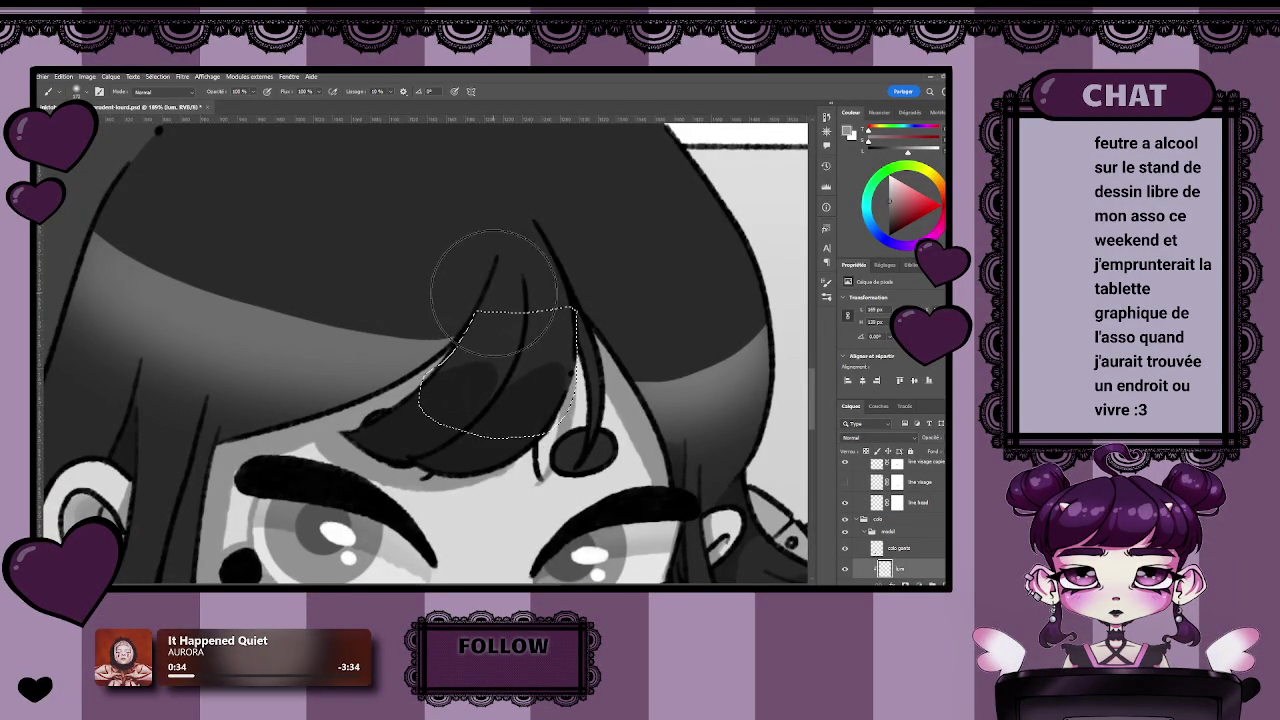
mouse_move(543, 275)
left_mouse_down()
mouse_move(486, 376)
mouse_move(506, 381)
left_mouse_up()
scroll(506, 381, "down", 1)
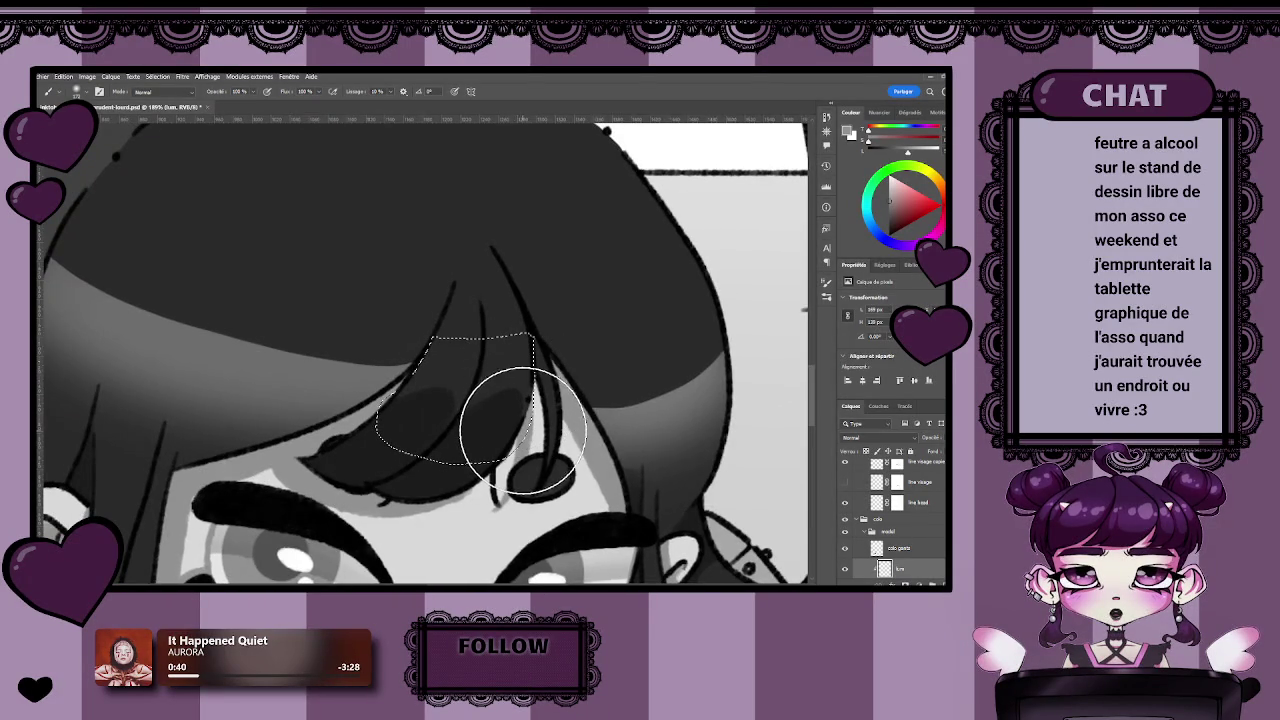
scroll(489, 398, "down", 2)
scroll(500, 410, "up", 1)
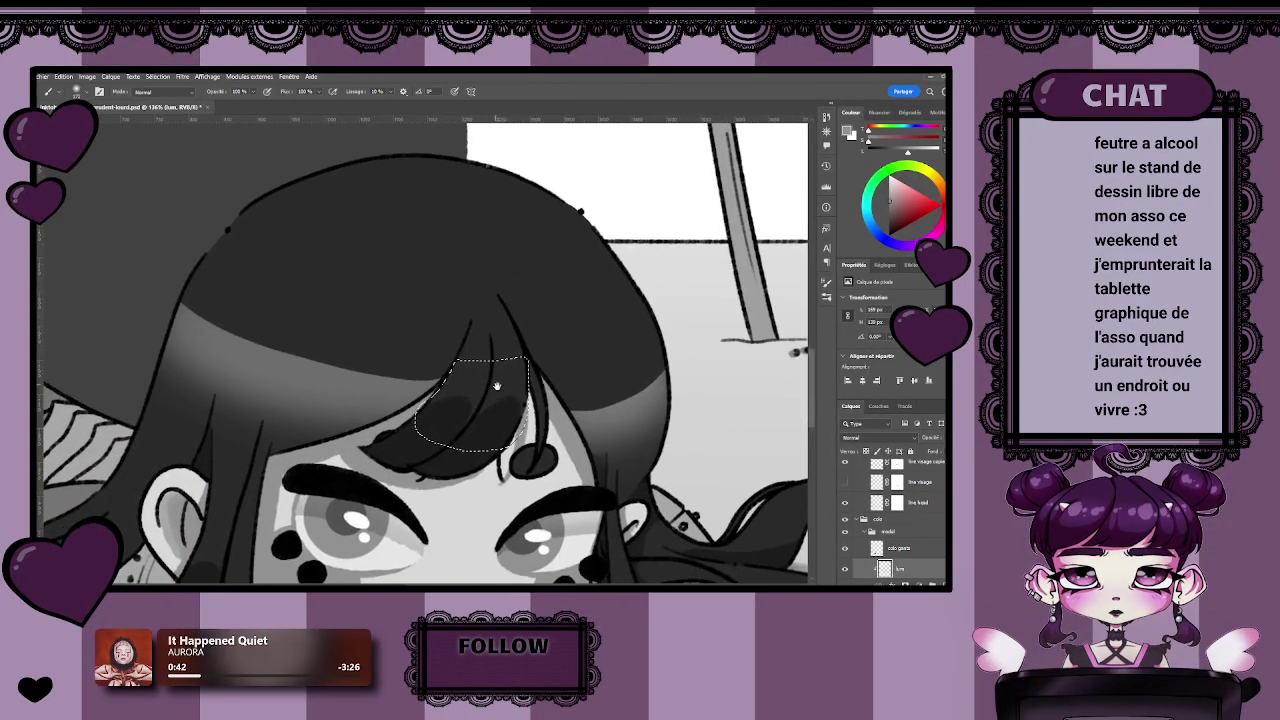
scroll(510, 420, "up", 1)
scroll(528, 443, "up", 1)
scroll(528, 443, "up", 2)
key("b")
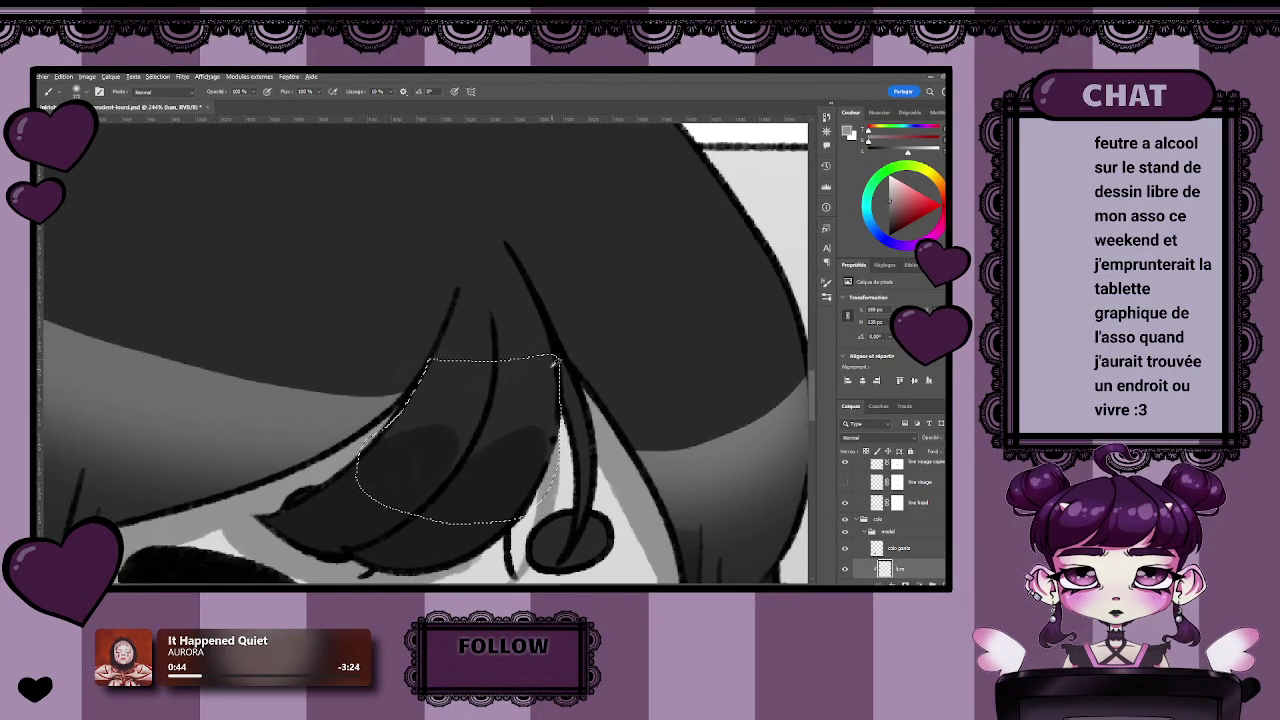
Lighten the top of the selected strand, deselect, and zoom out to the whole illustration.
key("l")
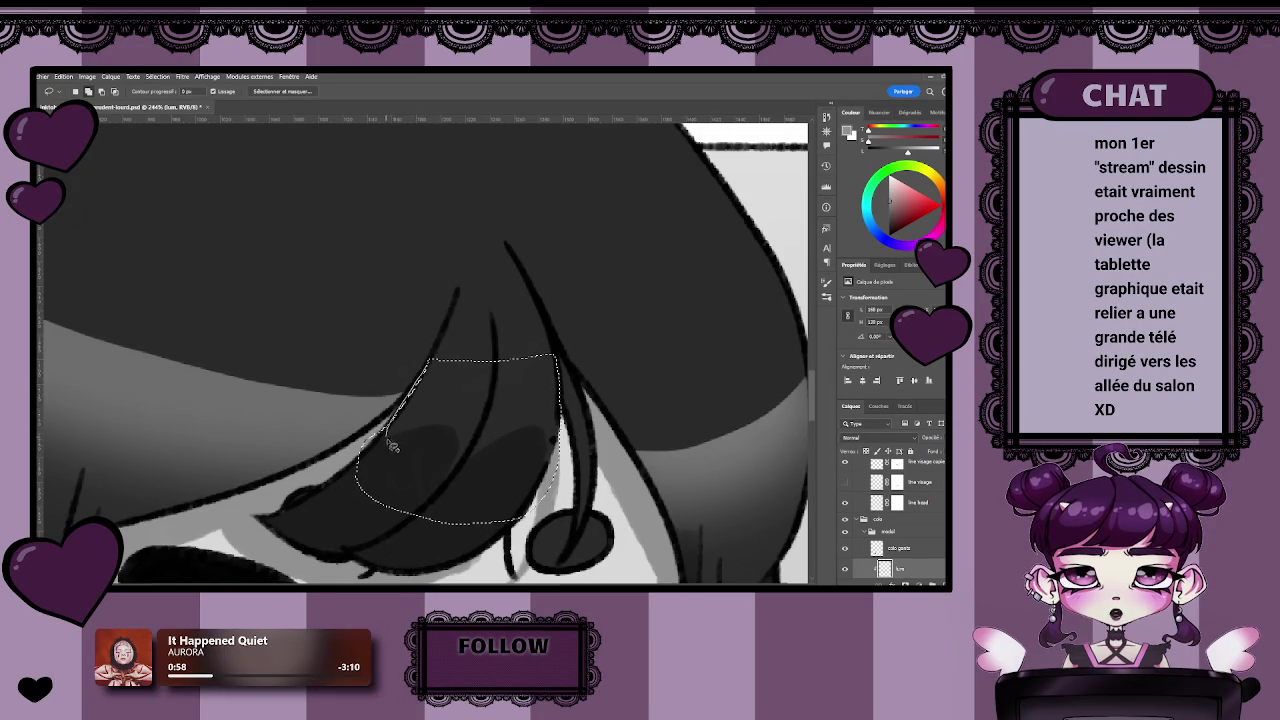
scroll(520, 440, "down", 3)
scroll(500, 440, "up", 2)
scroll(506, 447, "up", 2)
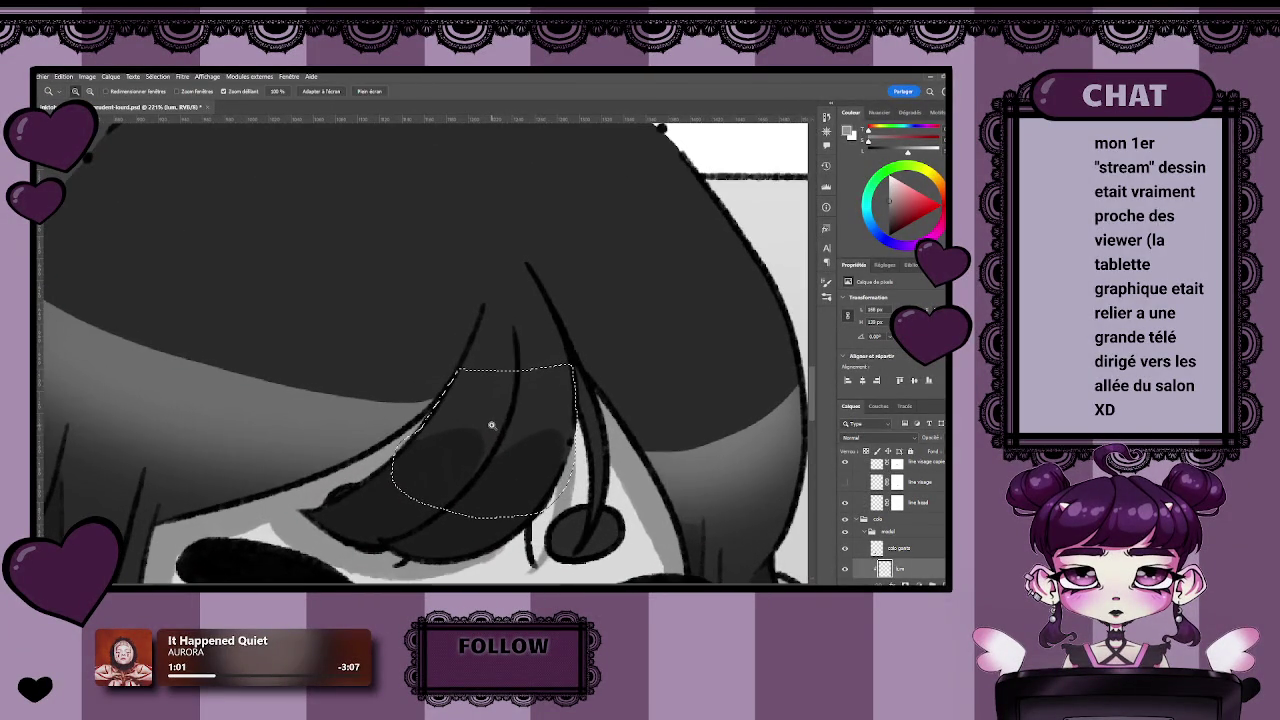
key("b")
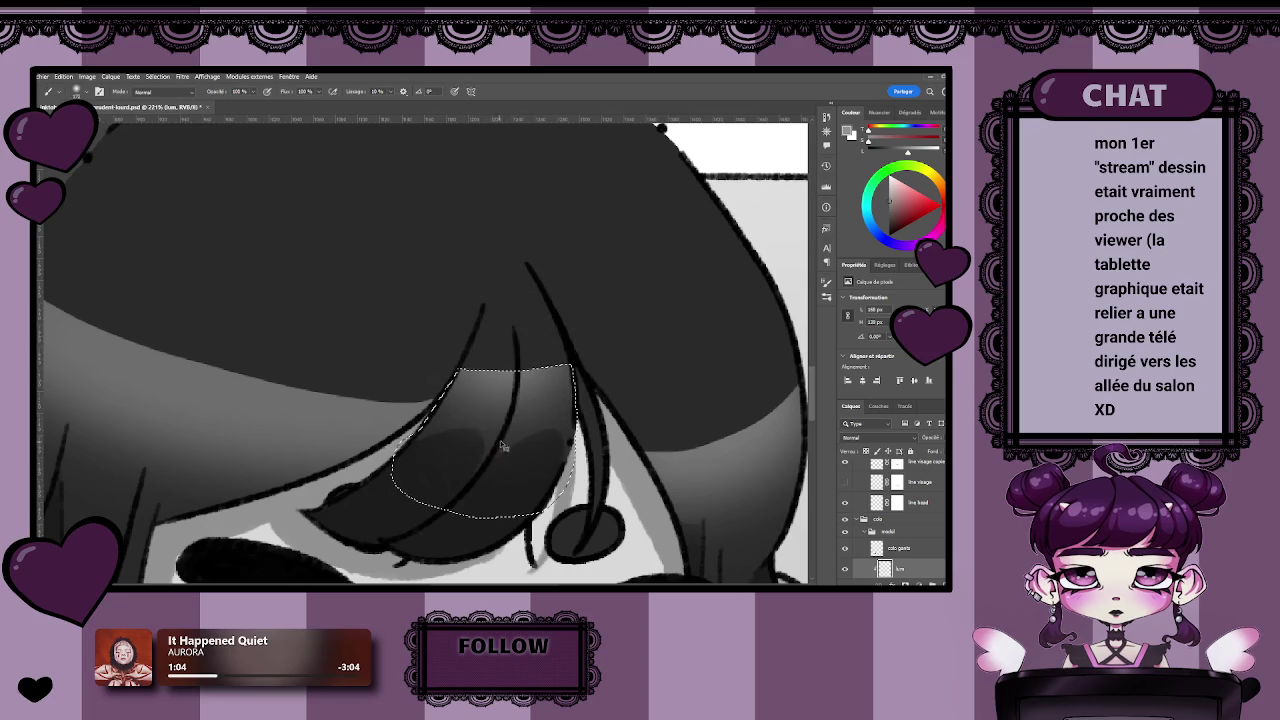
left_click_drag(499, 318, 471, 329)
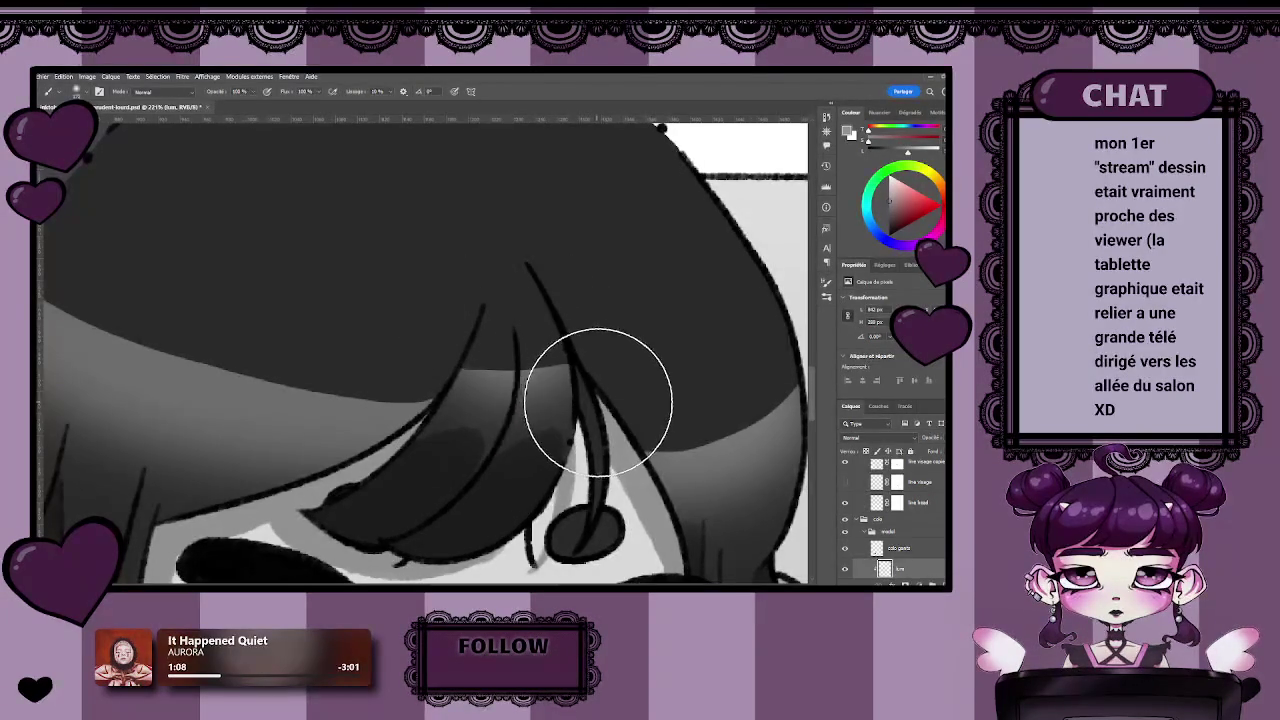
key("ctrl+d")
key("z")
left_click(575, 397, "alt")
left_click_drag(575, 397, 517, 395)
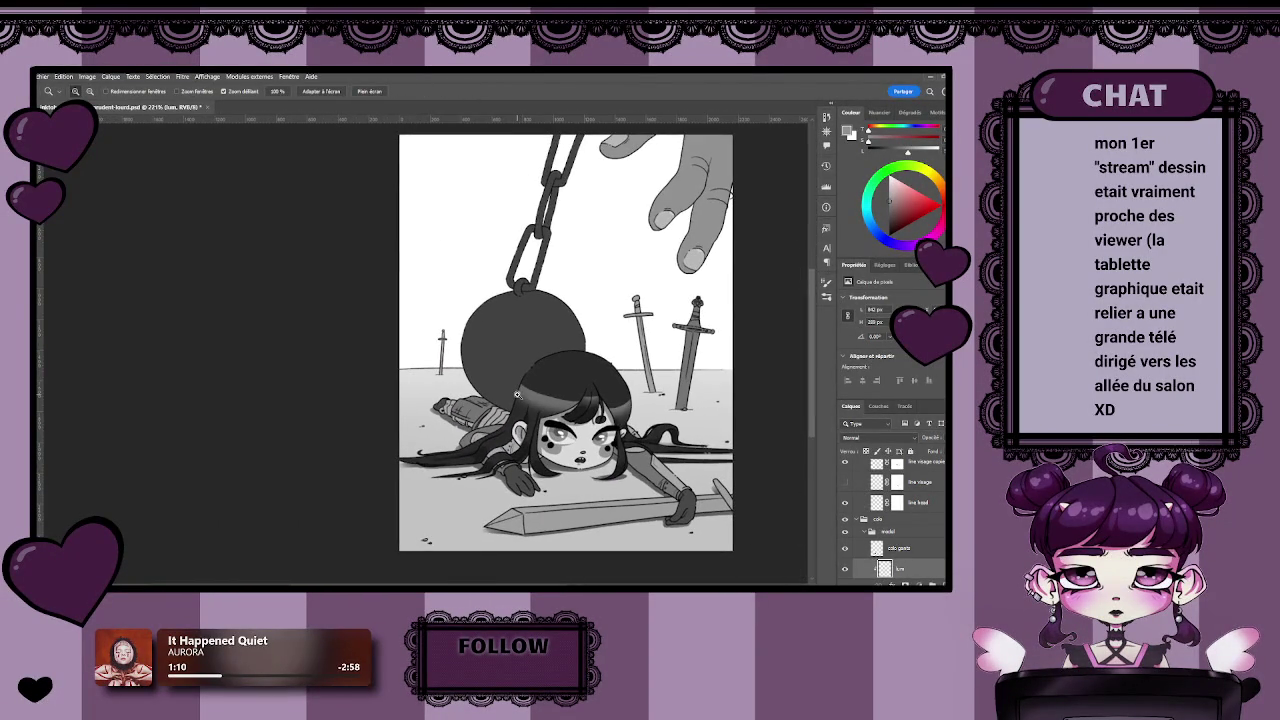
Darken the top of the hair strand falling over the forehead.
left_click_drag(595, 388, 680, 390)
key("b")
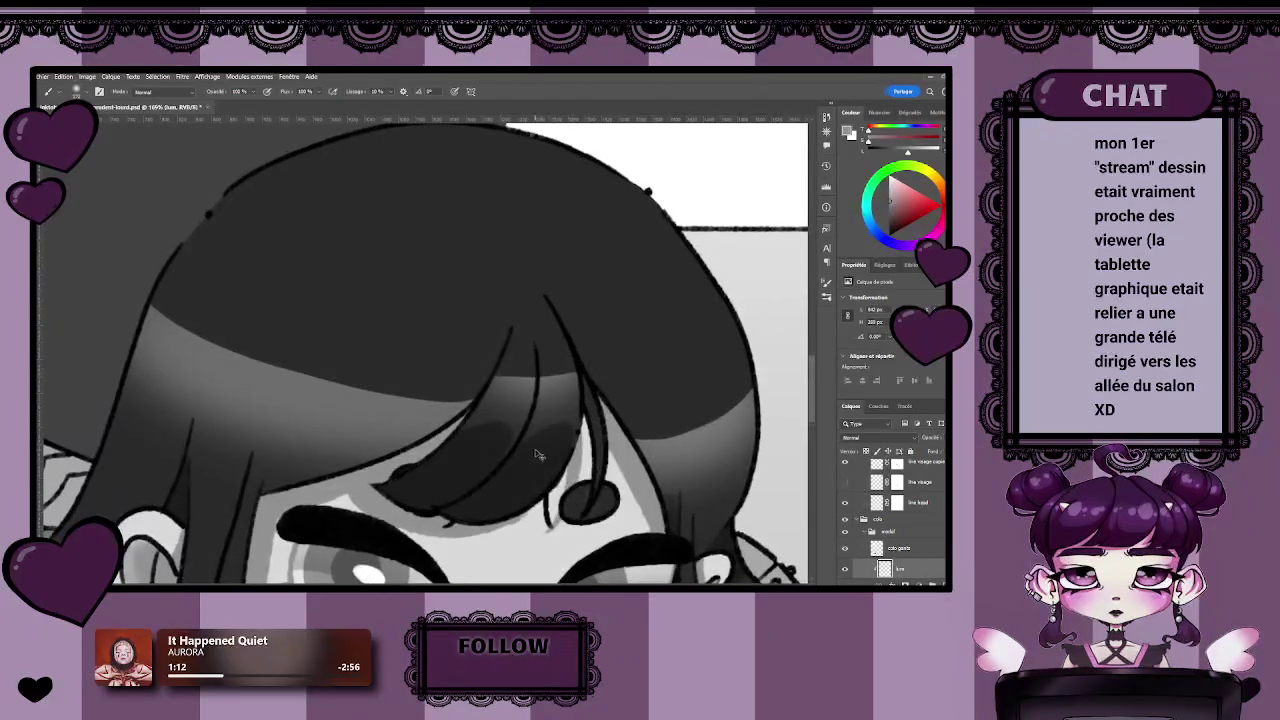
left_click_drag(490, 378, 448, 428)
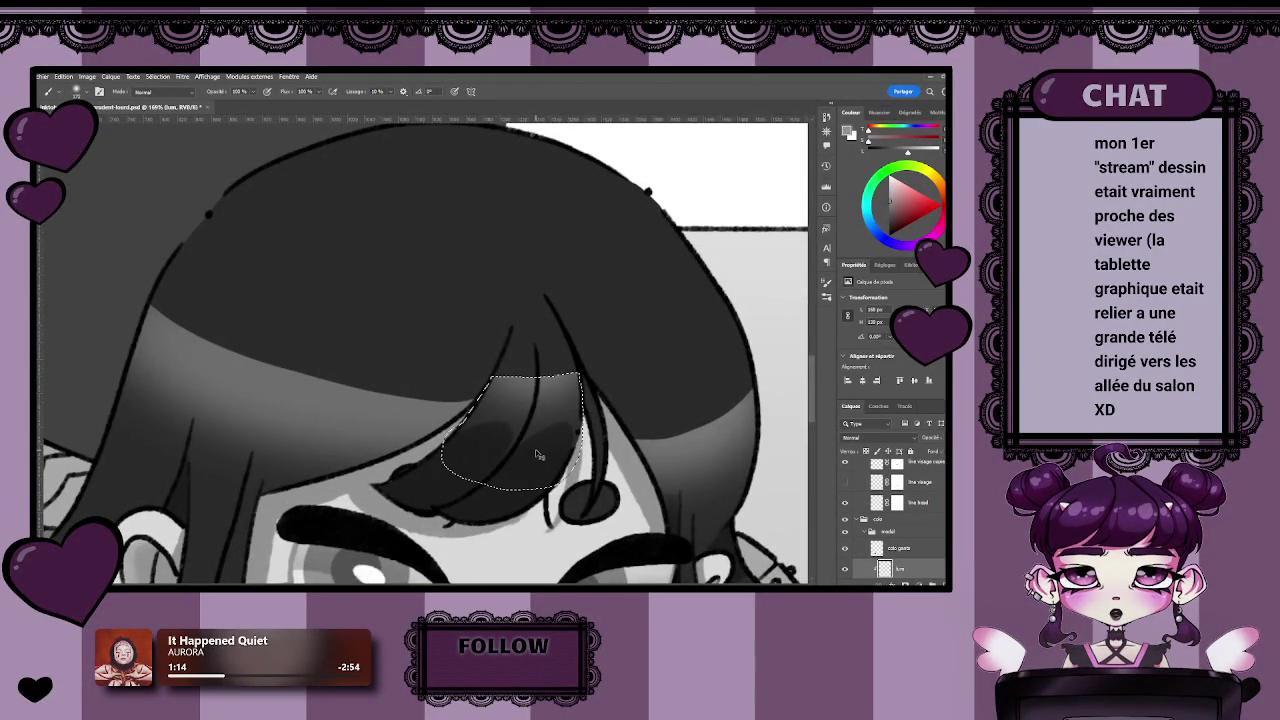
left_click_drag(538, 455, 535, 456)
key("ctrl+d")
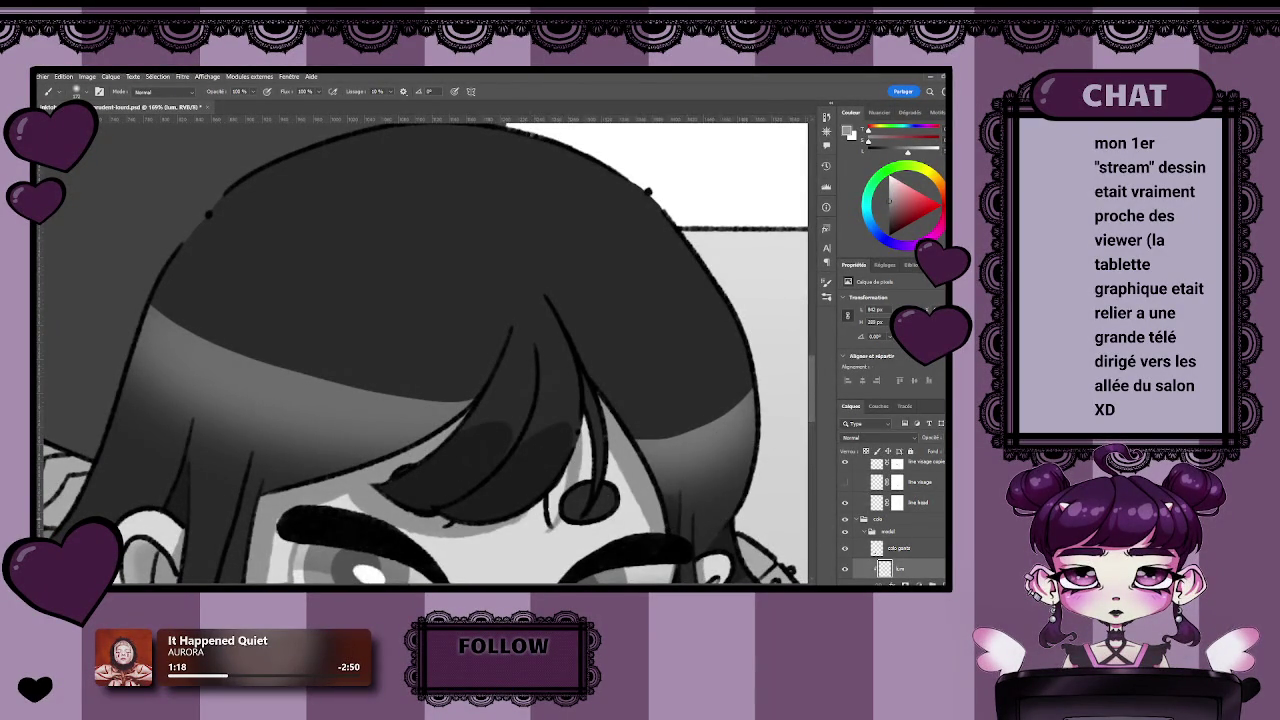
Activate the shadow layer with its mask disabled and lasso the shadows under the bangs.
scroll(895, 510, "down", 3)
left_click(925, 502)
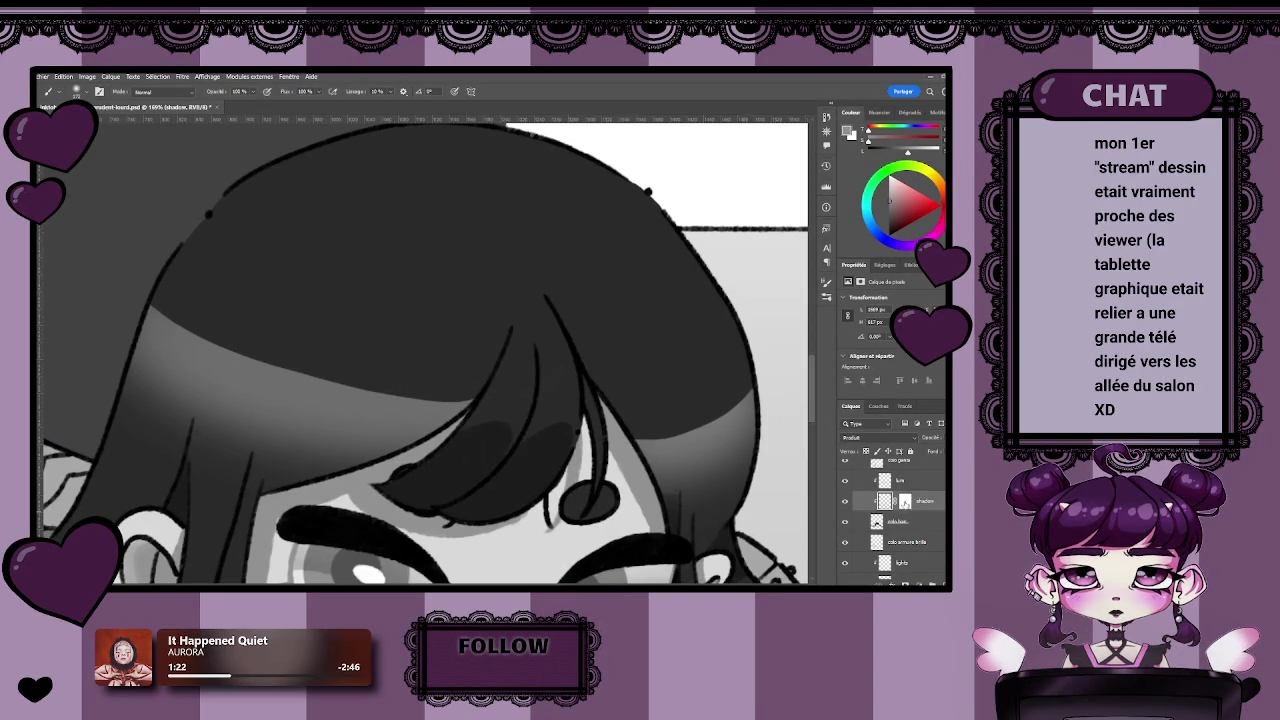
left_click(905, 501, "shift")
key("l")
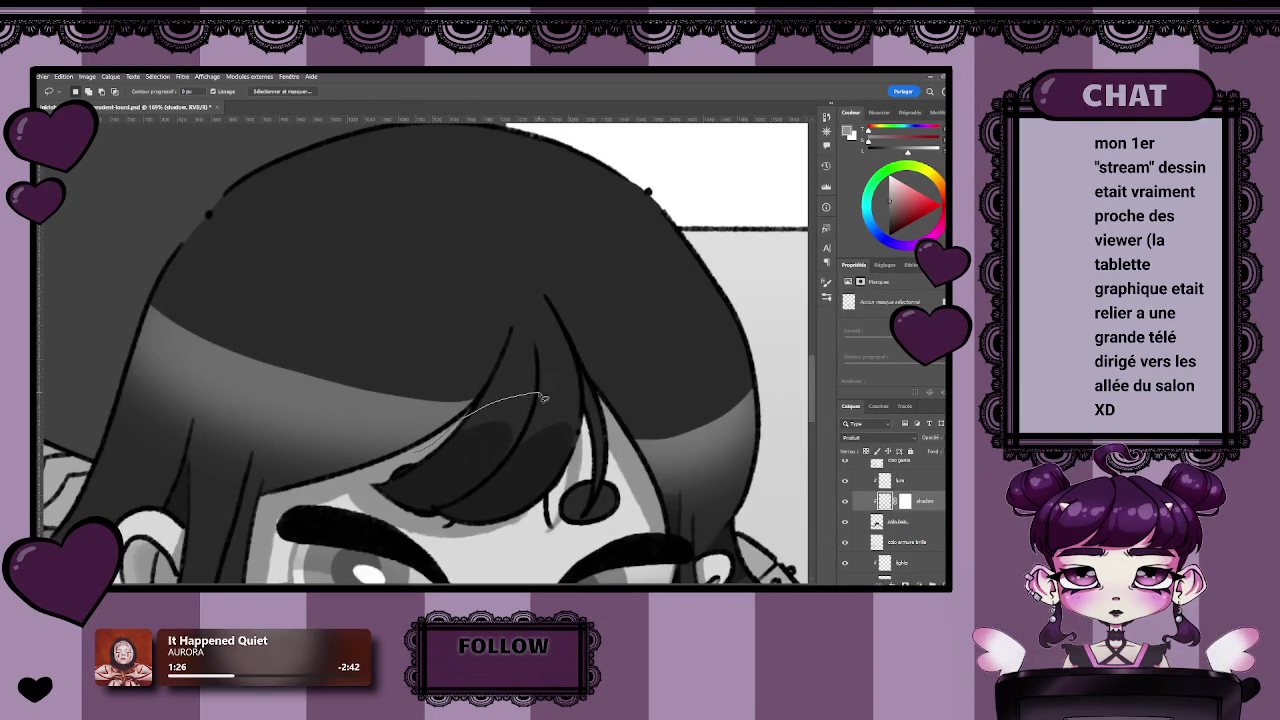
left_click_drag(356, 489, 358, 484)
Transform the selected shadow shapes to sit slightly right and lower.
key("ctrl+t")
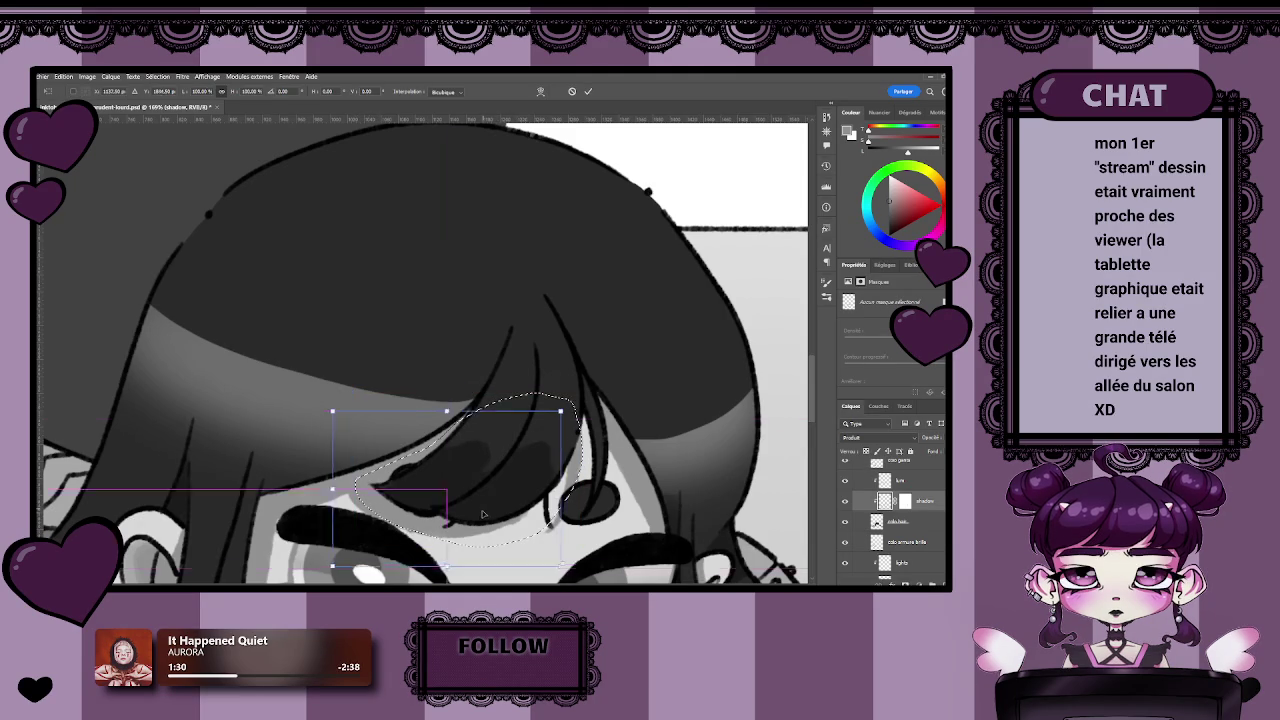
left_click_drag(478, 505, 492, 510)
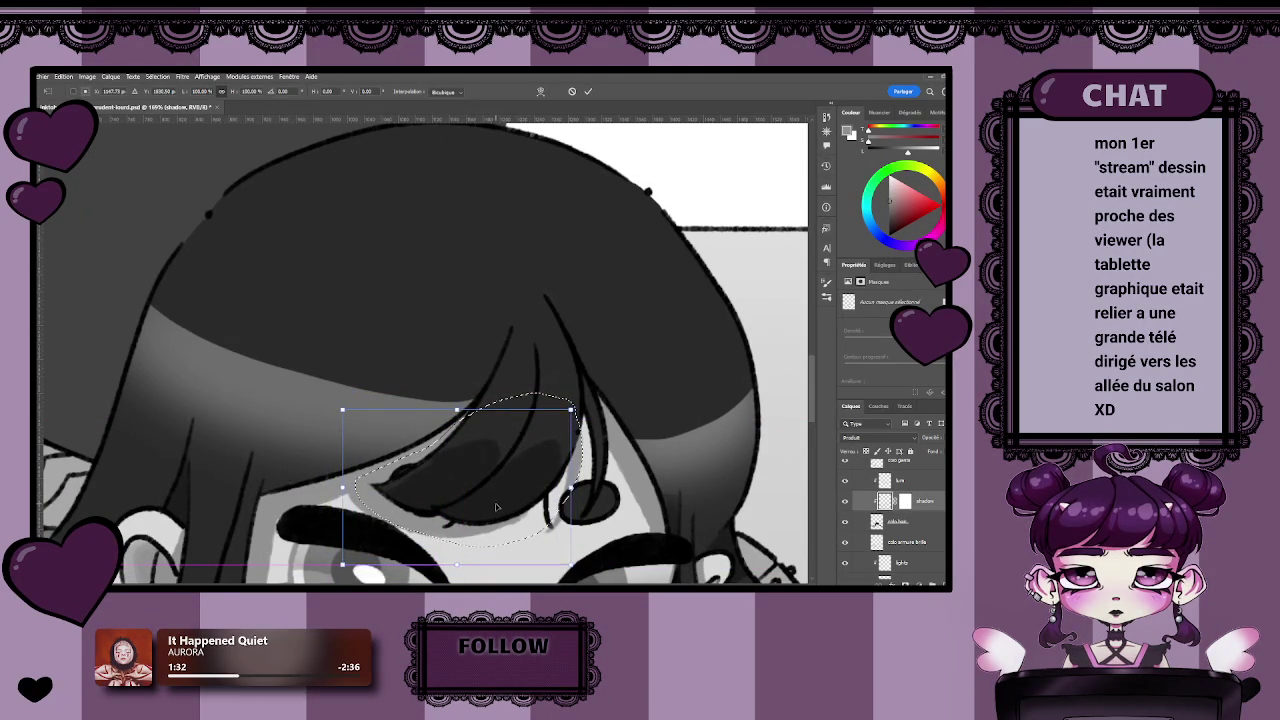
left_click_drag(492, 510, 494, 514)
key("Return")
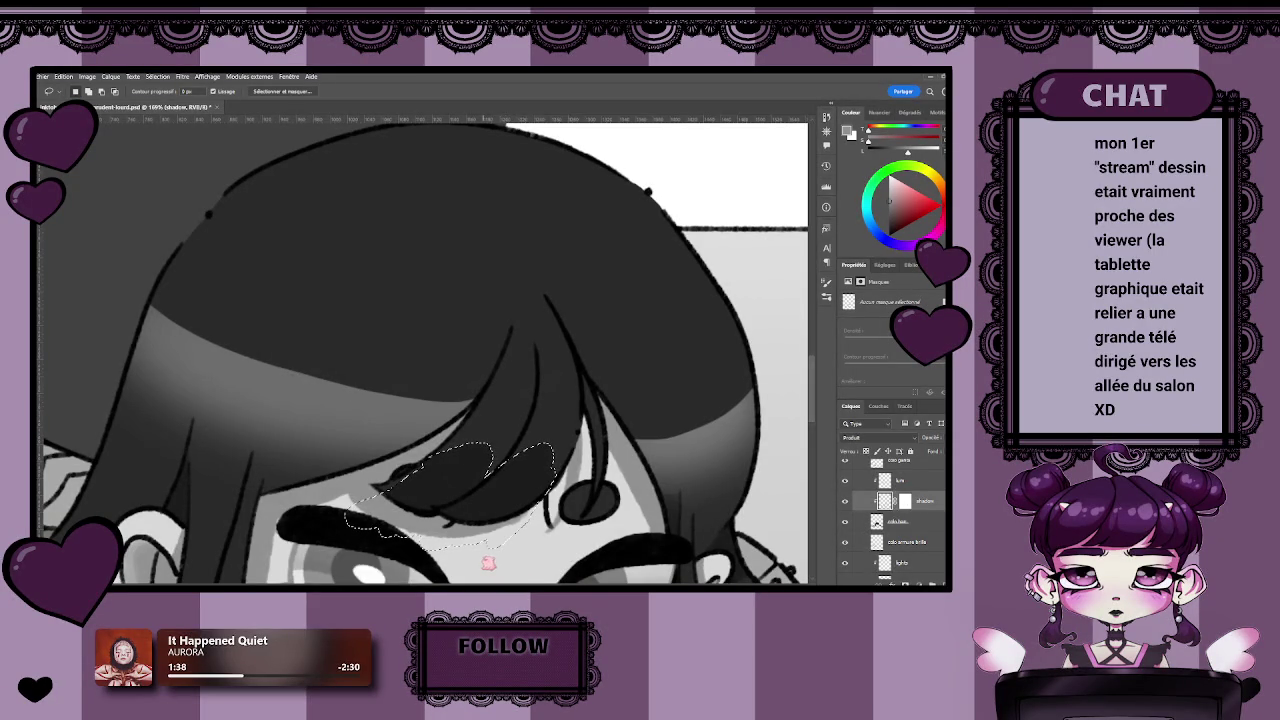
key("ctrl+d")
Select the shadow along the lower bangs and nudge its position with arrow keys.
left_click_drag(494, 428, 382, 482)
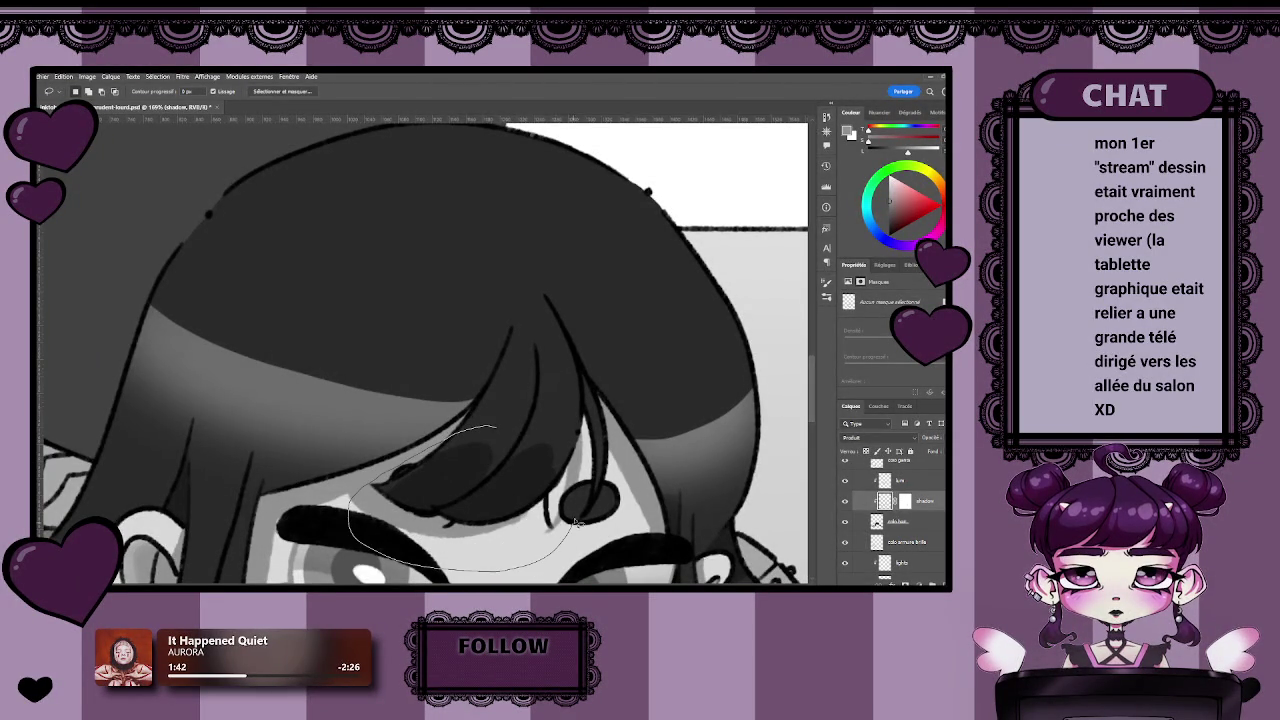
key("ctrl+t")
key("Right")
key("Right")
key("Right")
key("Right")
key("Right")
key("Right")
key("Right")
key("Right")
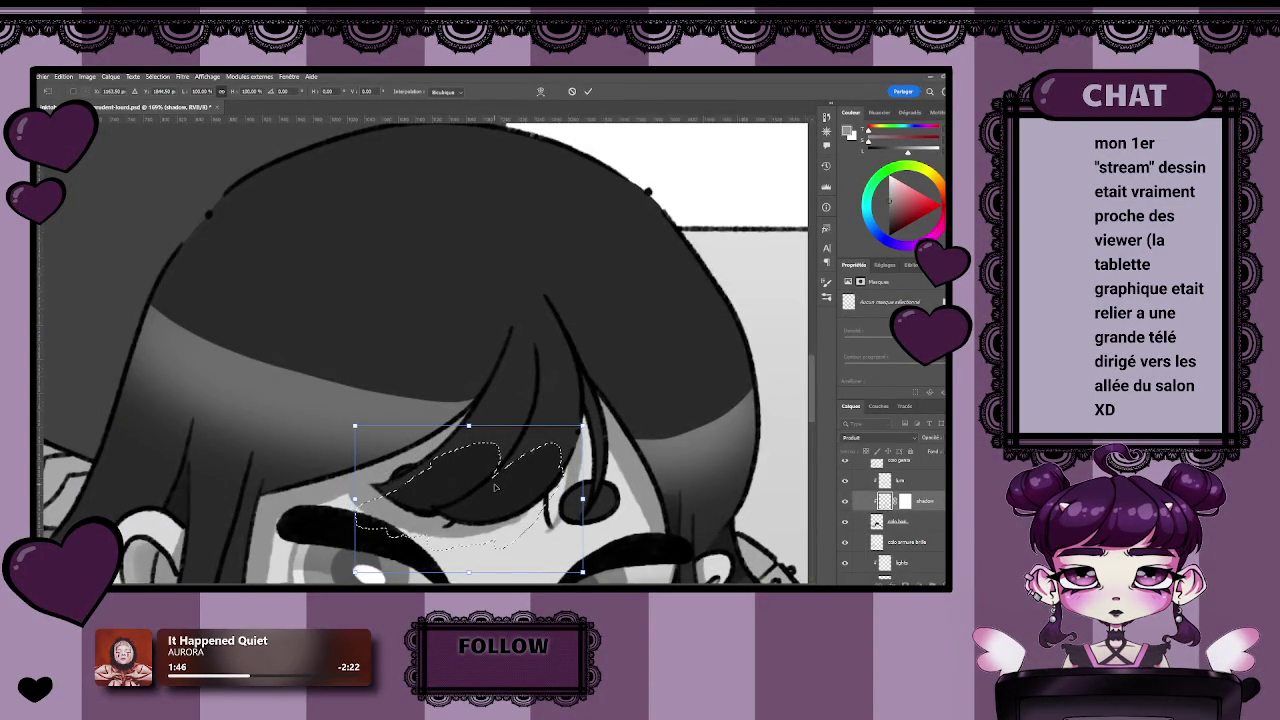
key("Left")
key("Left")
key("Left")
key("Left")
key("Left")
key("Left")
key("Return")
key("ctrl+d")
scroll(490, 490, "up", 3)
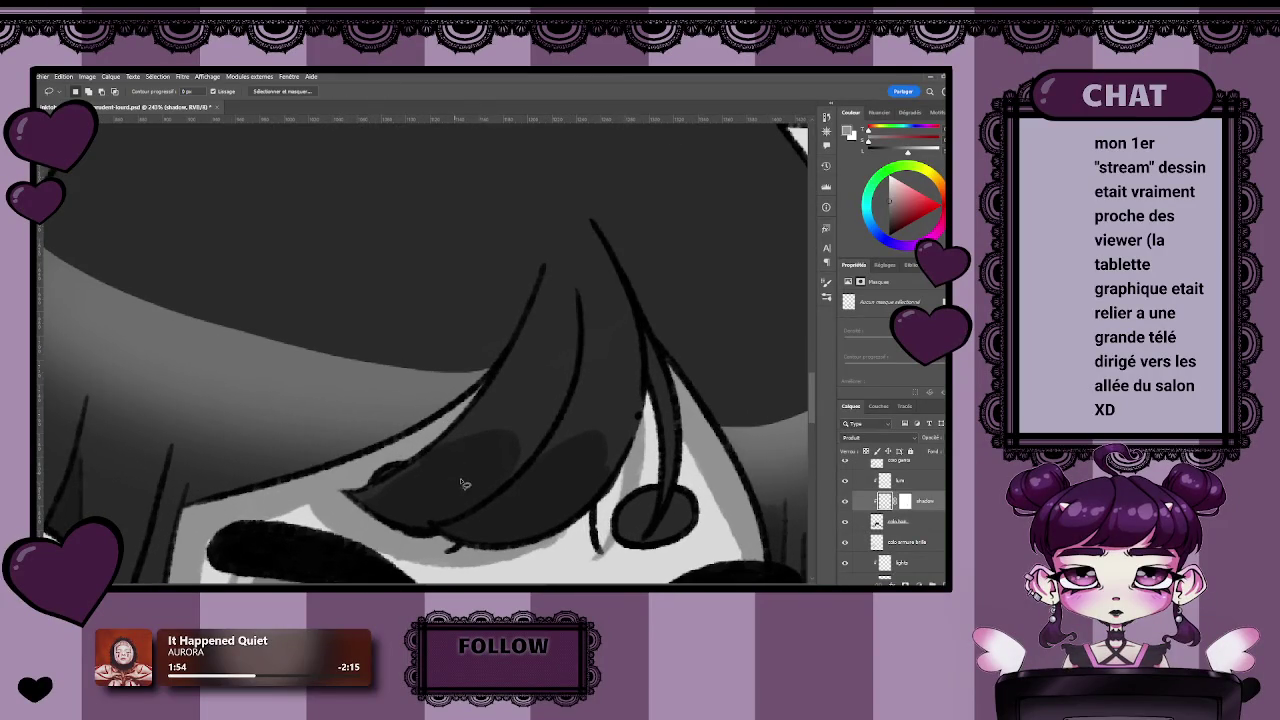
scroll(458, 433, "down", 5)
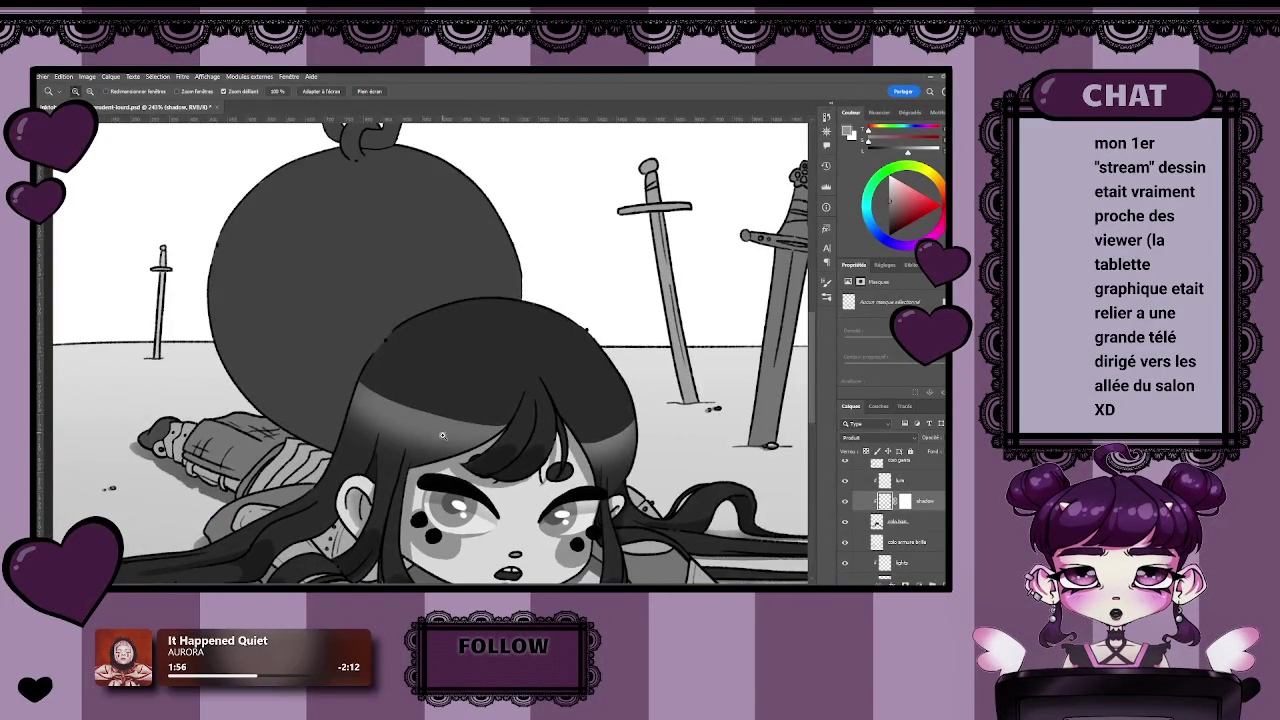
left_click_drag(448, 553, 390, 473)
key("shift+alt+n")
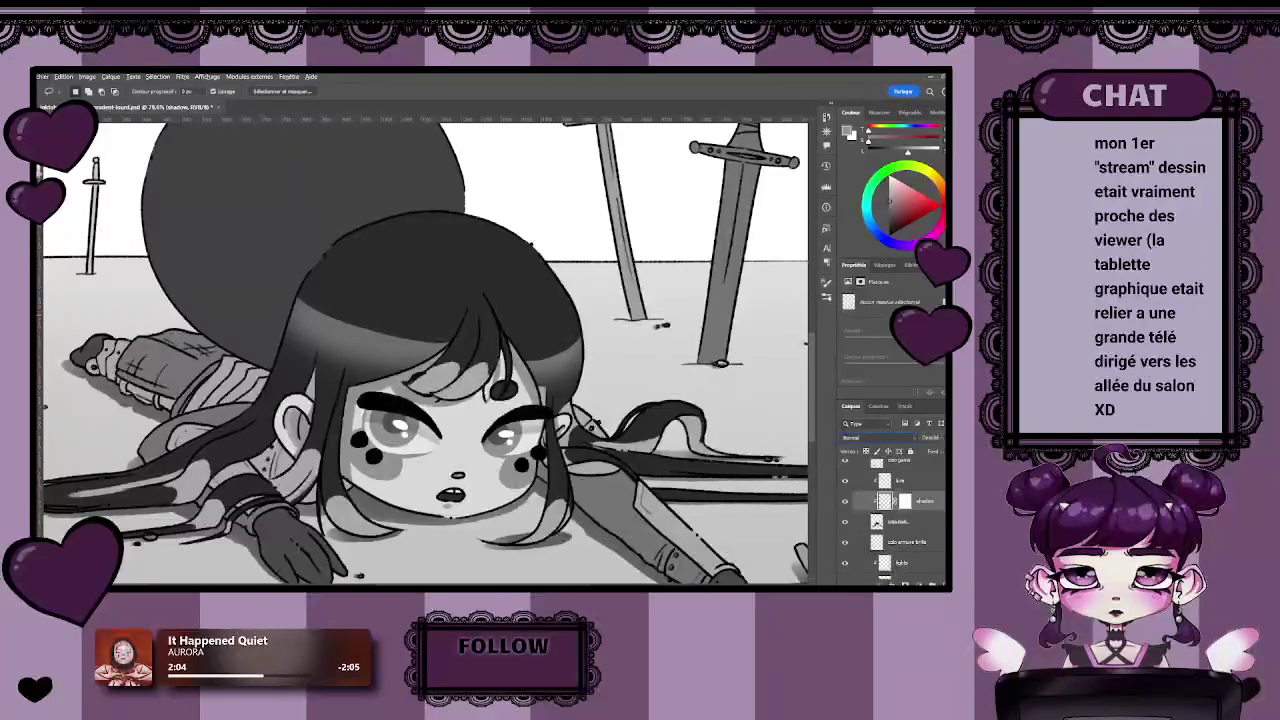
key("b")
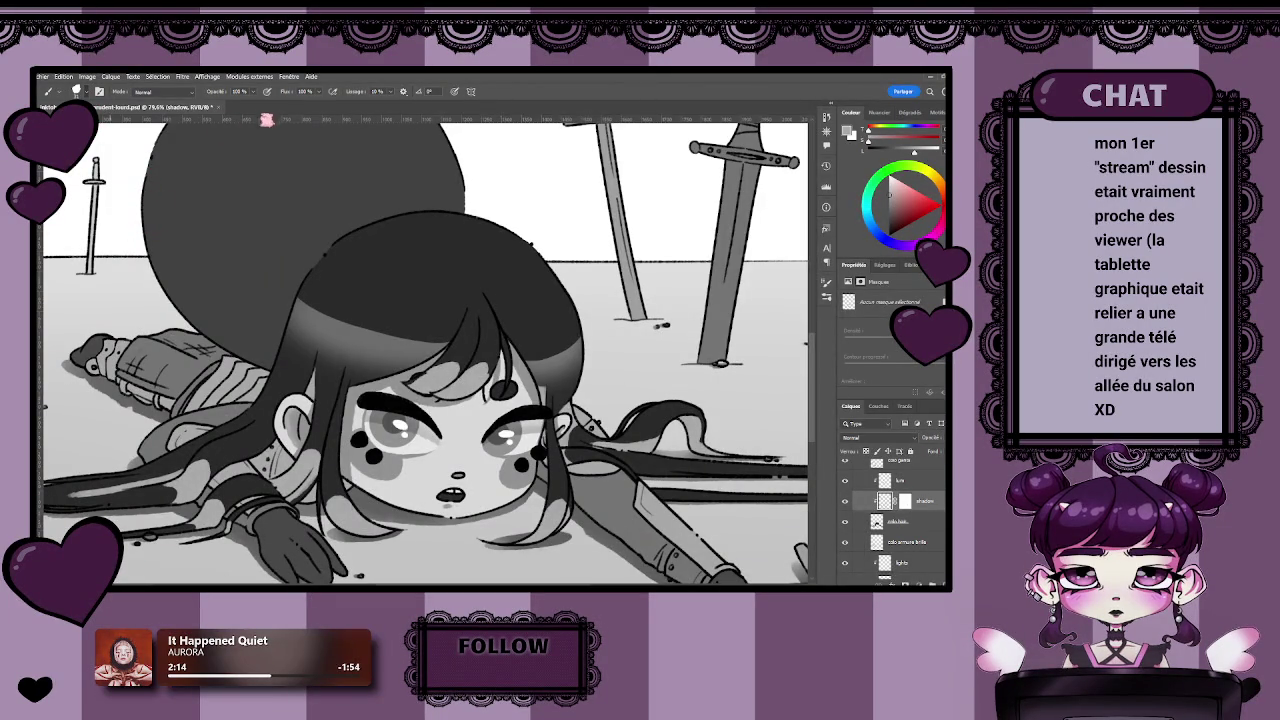
left_click(887, 519)
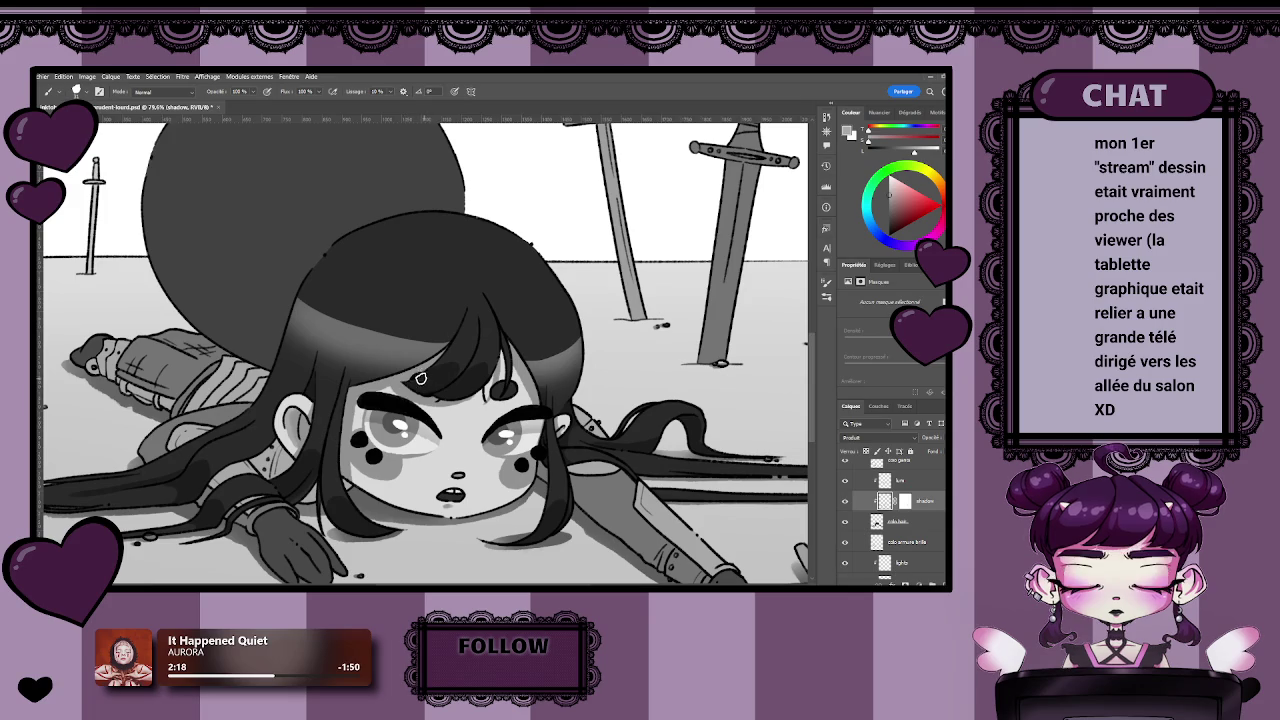
left_click_drag(410, 386, 530, 360)
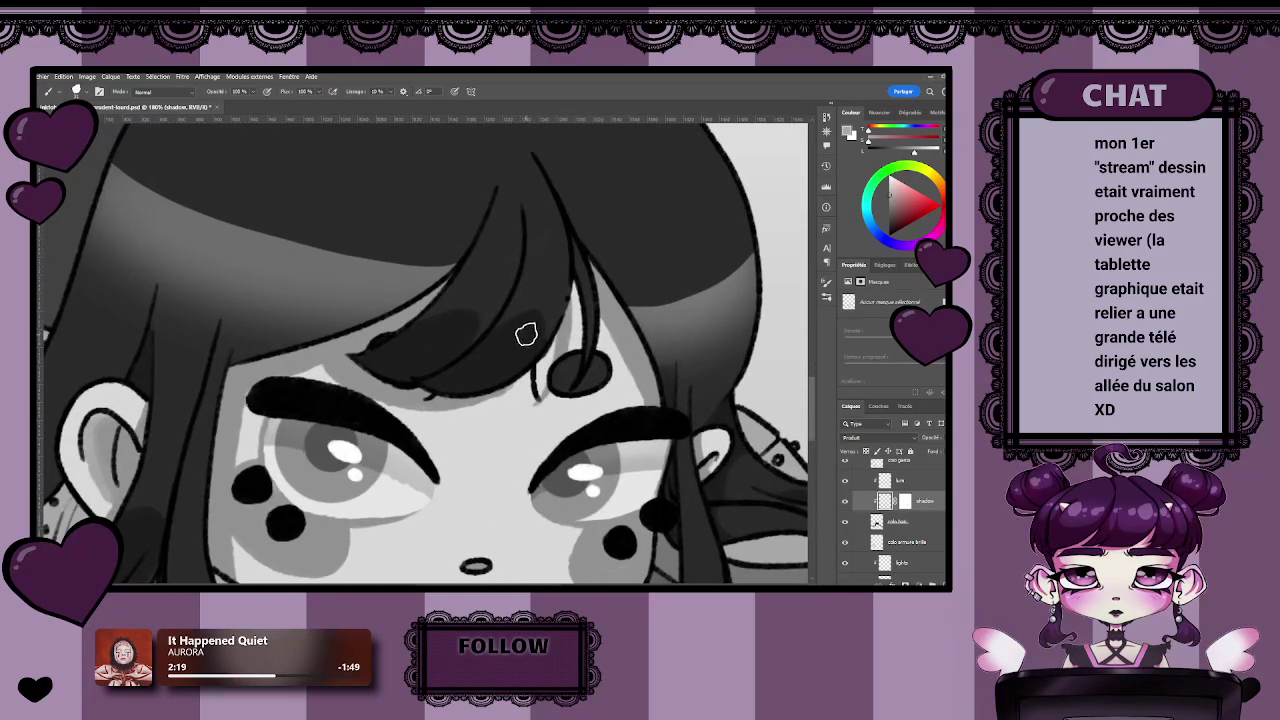
left_click_drag(527, 361, 505, 428)
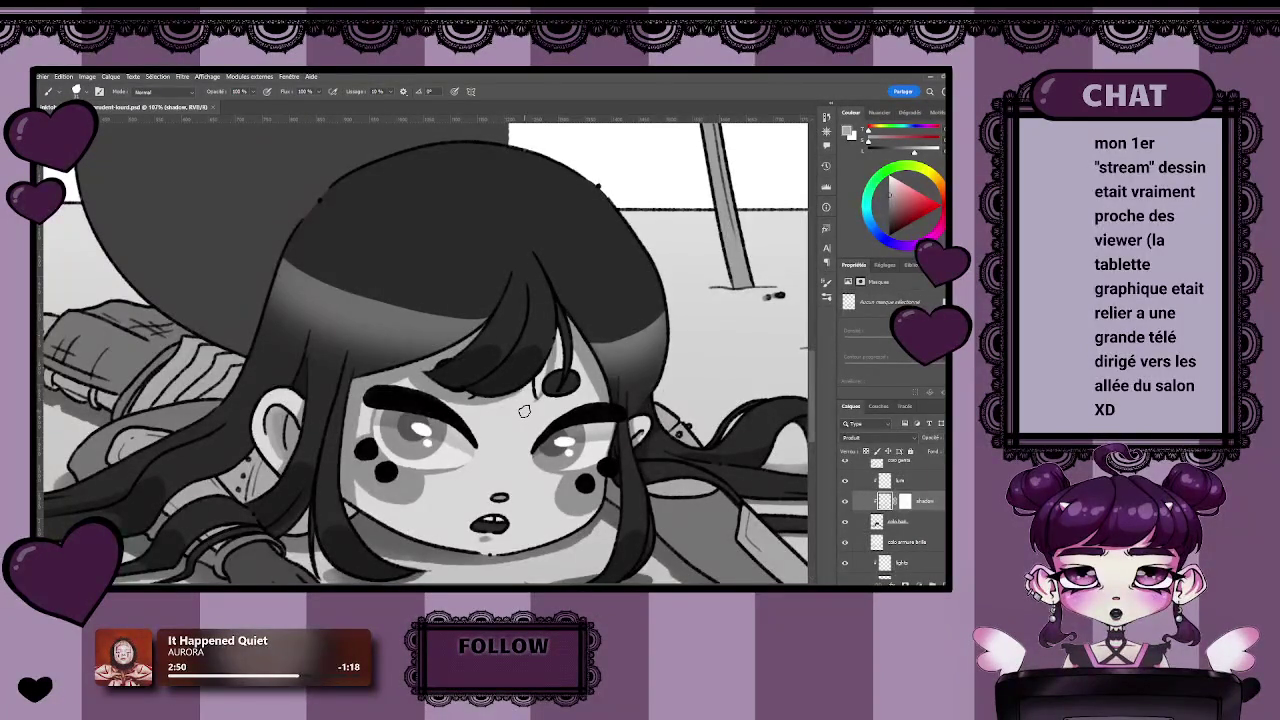
scroll(563, 452, "up", 1)
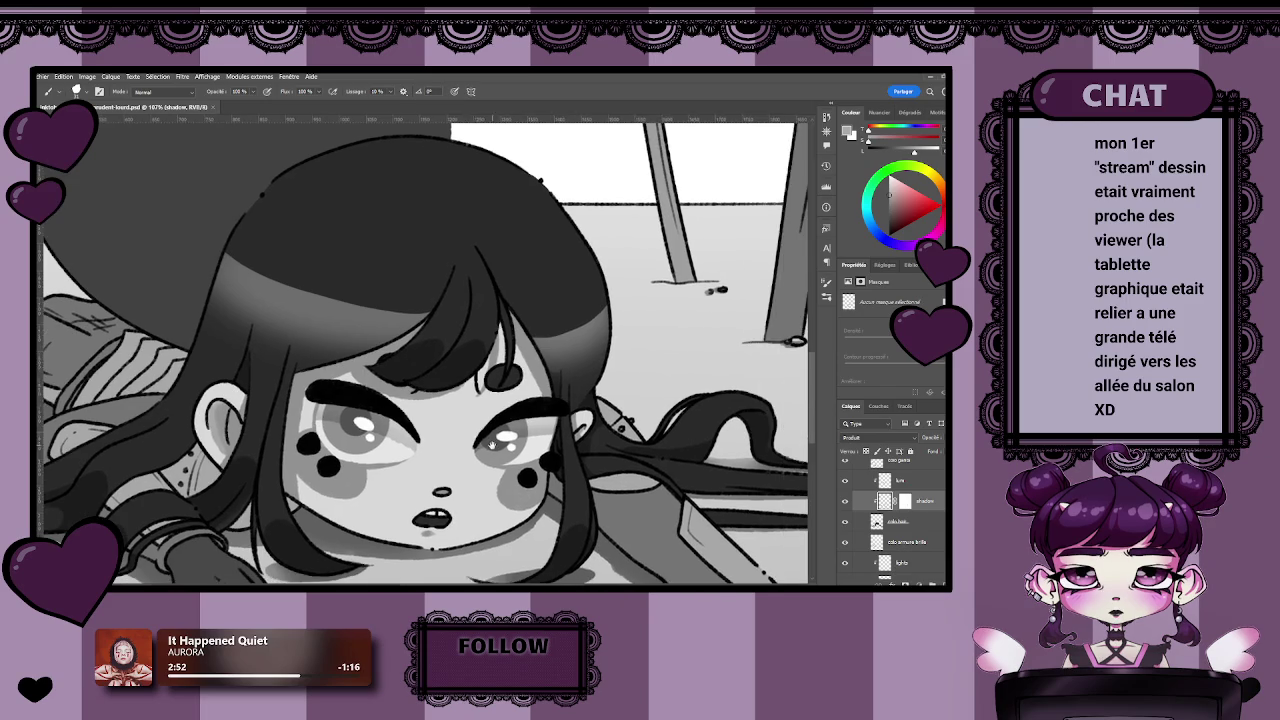
Lasso the shadow under the bangs, then clear that trial selection.
scroll(463, 363, "up", 2)
scroll(430, 386, "up", 1)
scroll(428, 380, "down", 1)
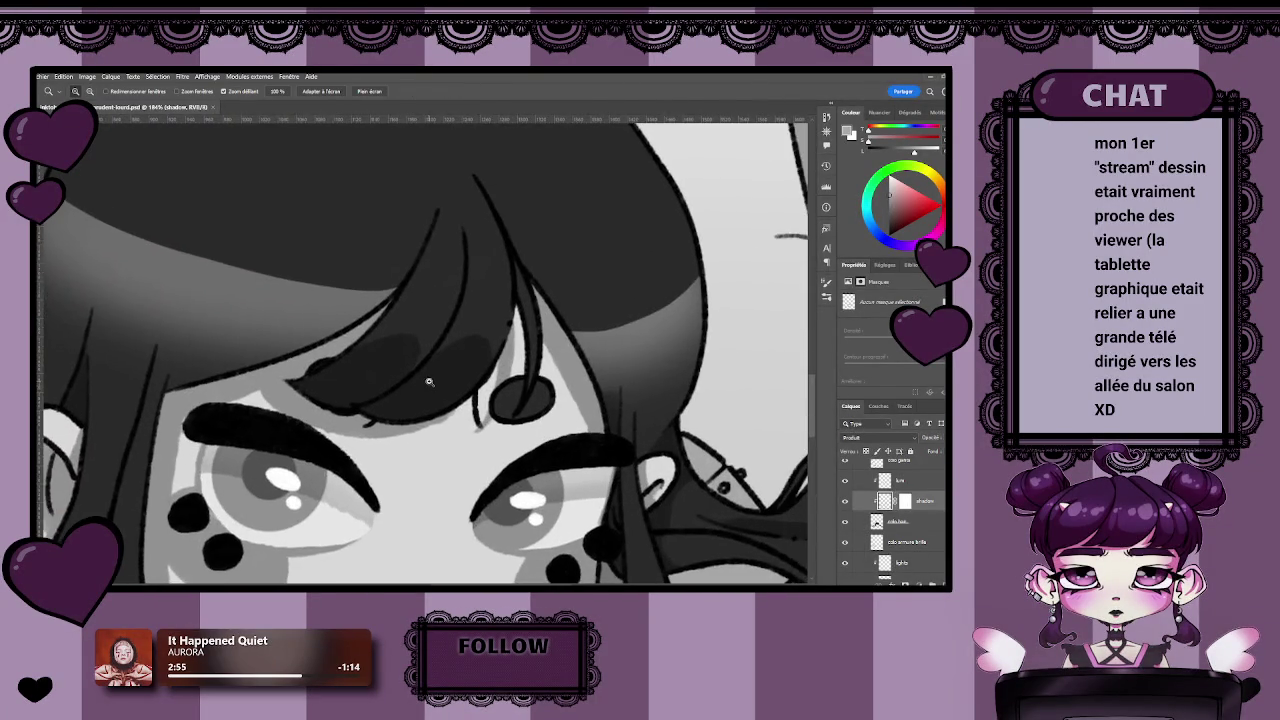
scroll(428, 380, "down", 1)
key("l")
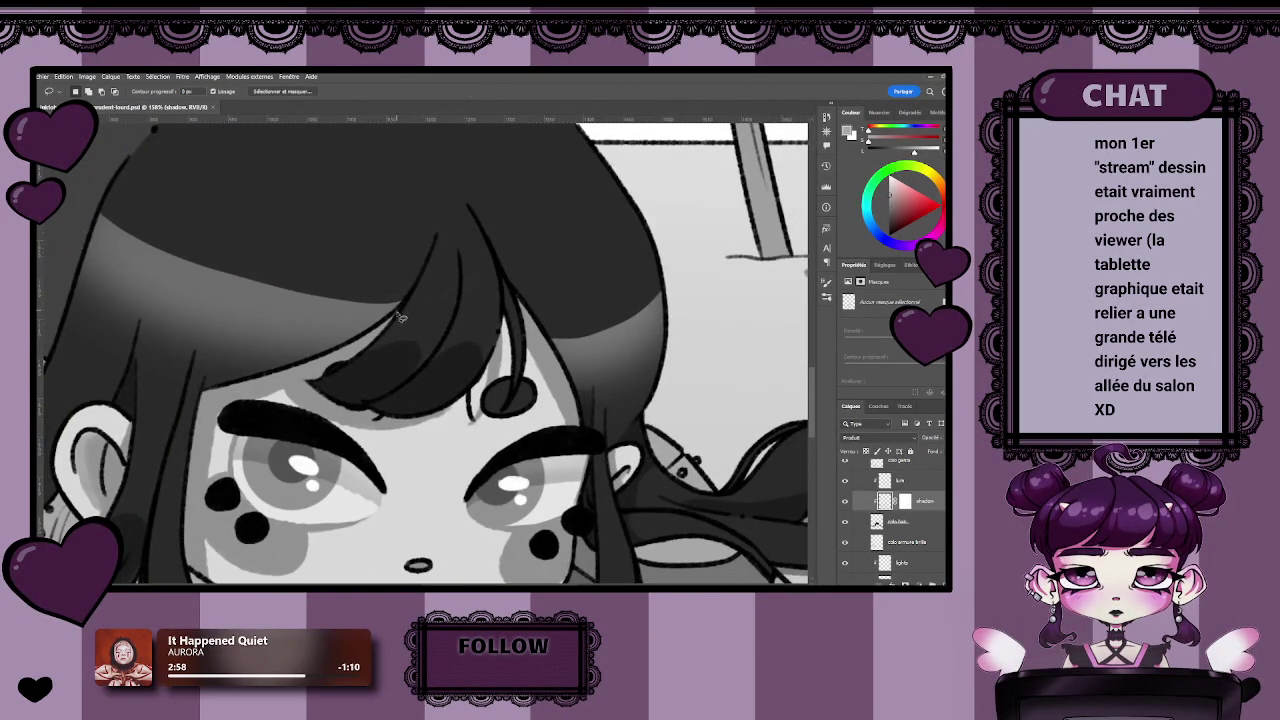
left_click_drag(491, 319, 508, 315)
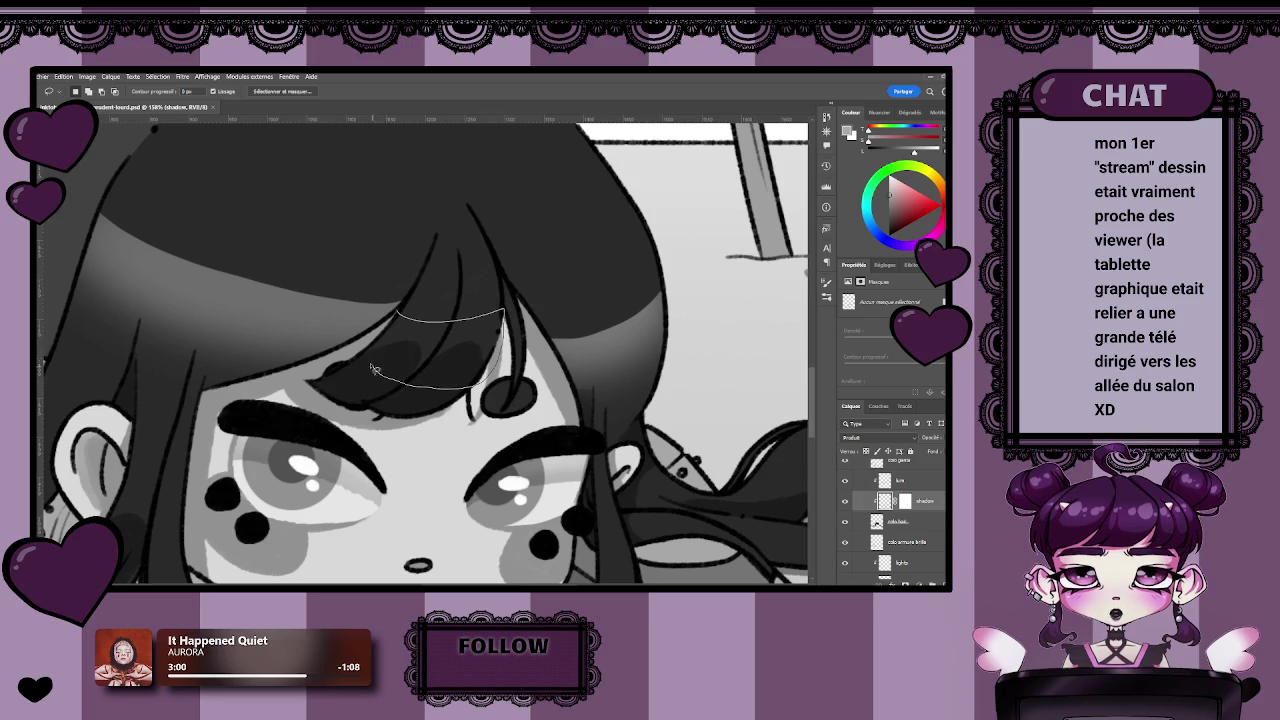
left_click_drag(493, 379, 365, 352)
key("ctrl+d")
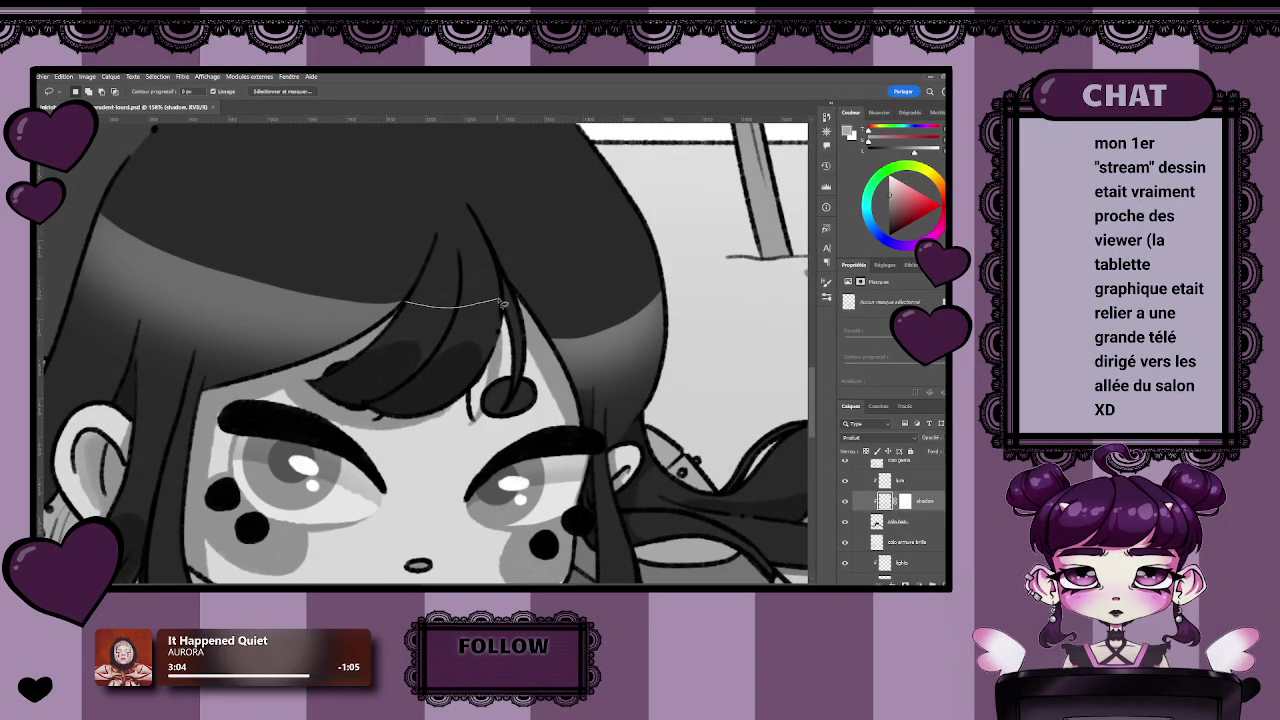
Outline the bangs down to the brow and airbrush a soft highlight on the lum layer.
left_click_drag(503, 303, 492, 377)
mouse_move(400, 439)
left_mouse_down()
mouse_move(296, 382)
mouse_move(404, 302)
left_mouse_up()
key("b")
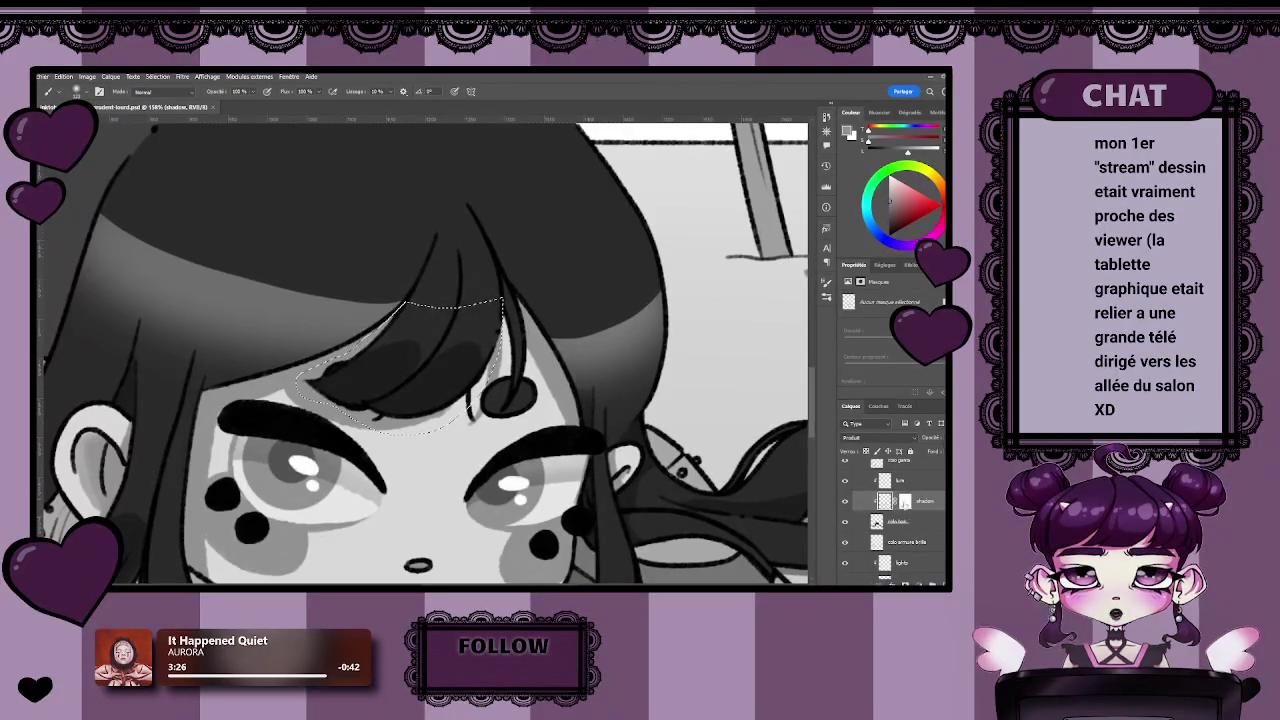
left_click(900, 481)
left_click_drag(383, 290, 504, 300)
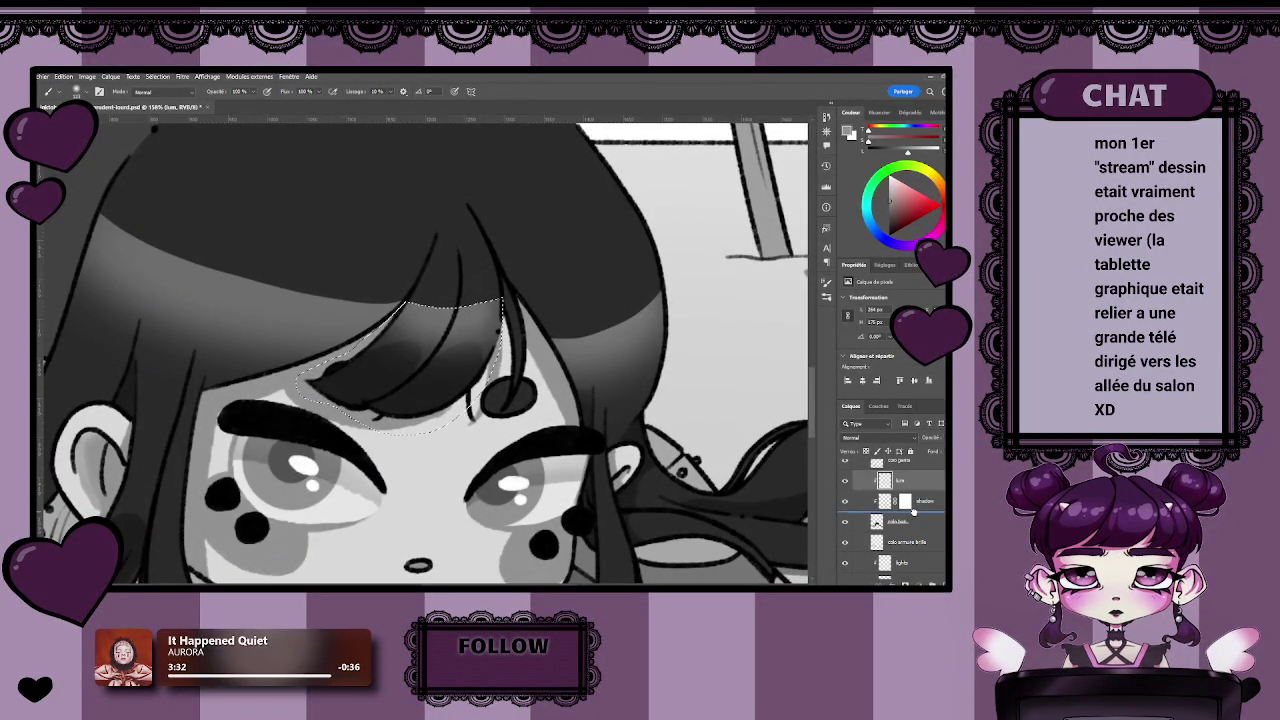
Drag the lum layer below the shadow layer and clear the bangs selection.
left_click_drag(905, 482, 905, 512)
key("z")
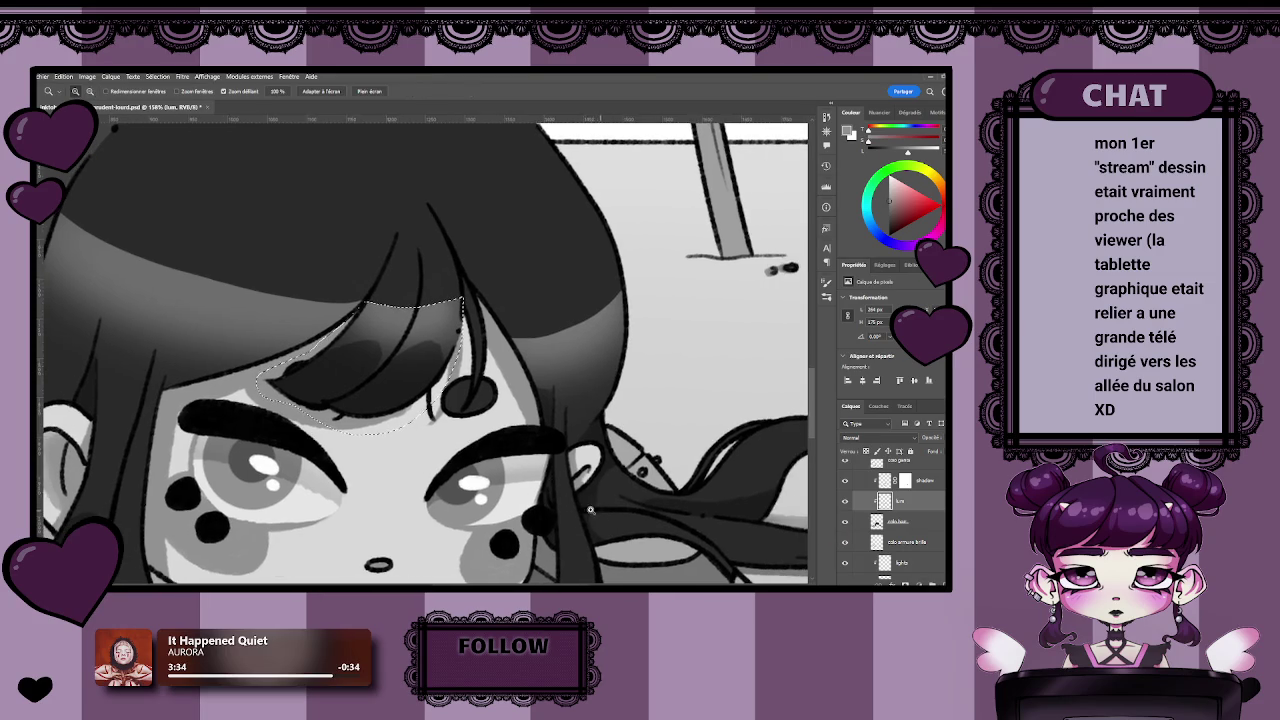
left_click_drag(581, 517, 430, 517)
left_click_drag(577, 525, 700, 525)
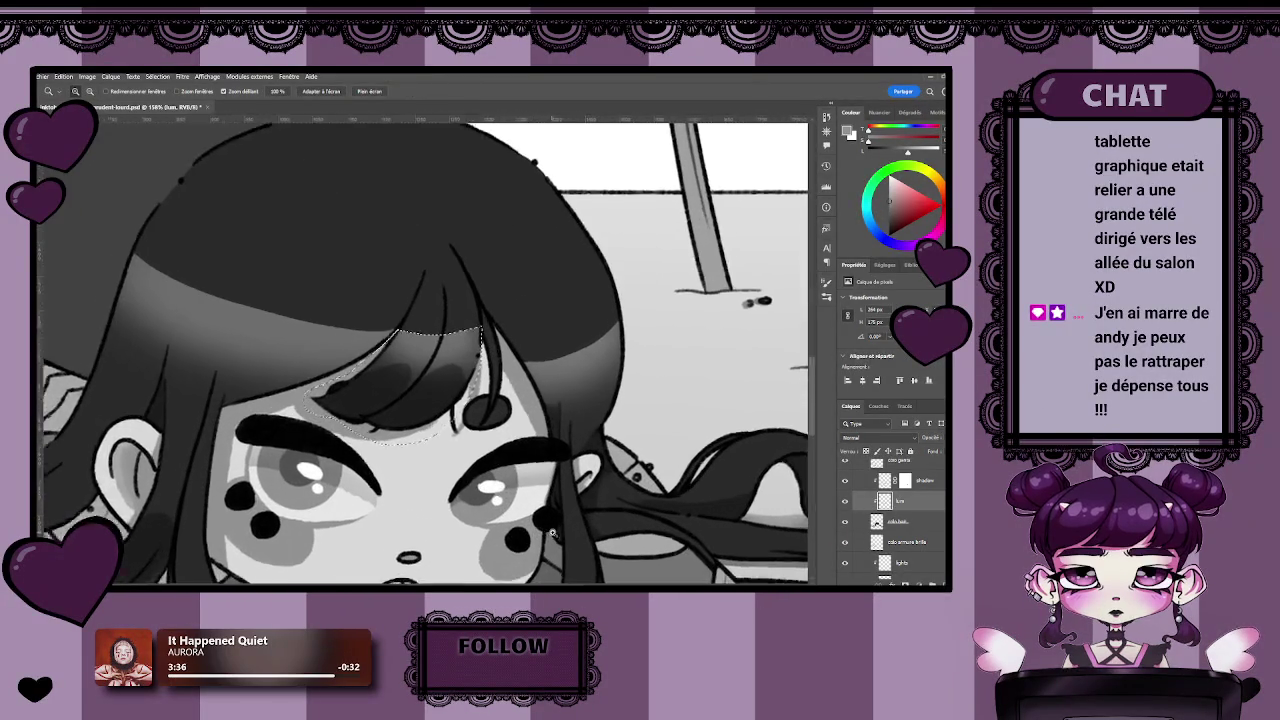
key("b")
key("ctrl+d")
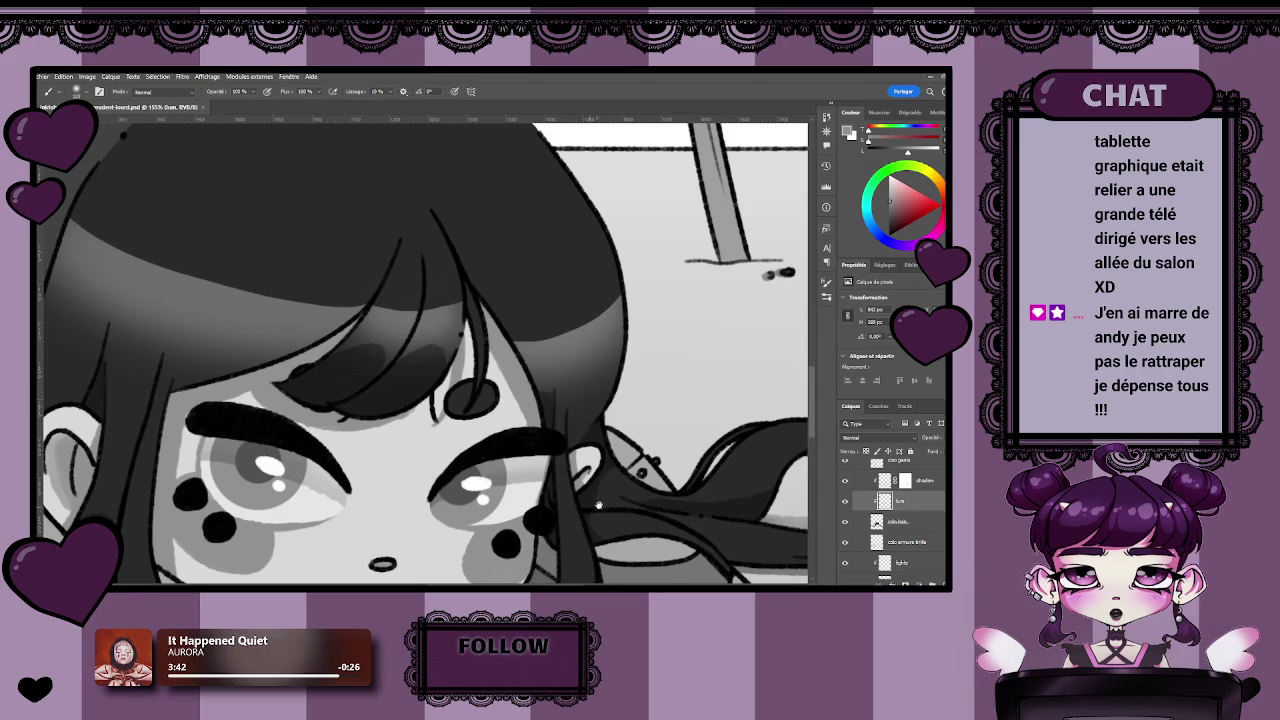
Frame the girl's face in a close-up view.
left_click_drag(560, 495, 526, 502)
scroll(338, 389, "up", 2)
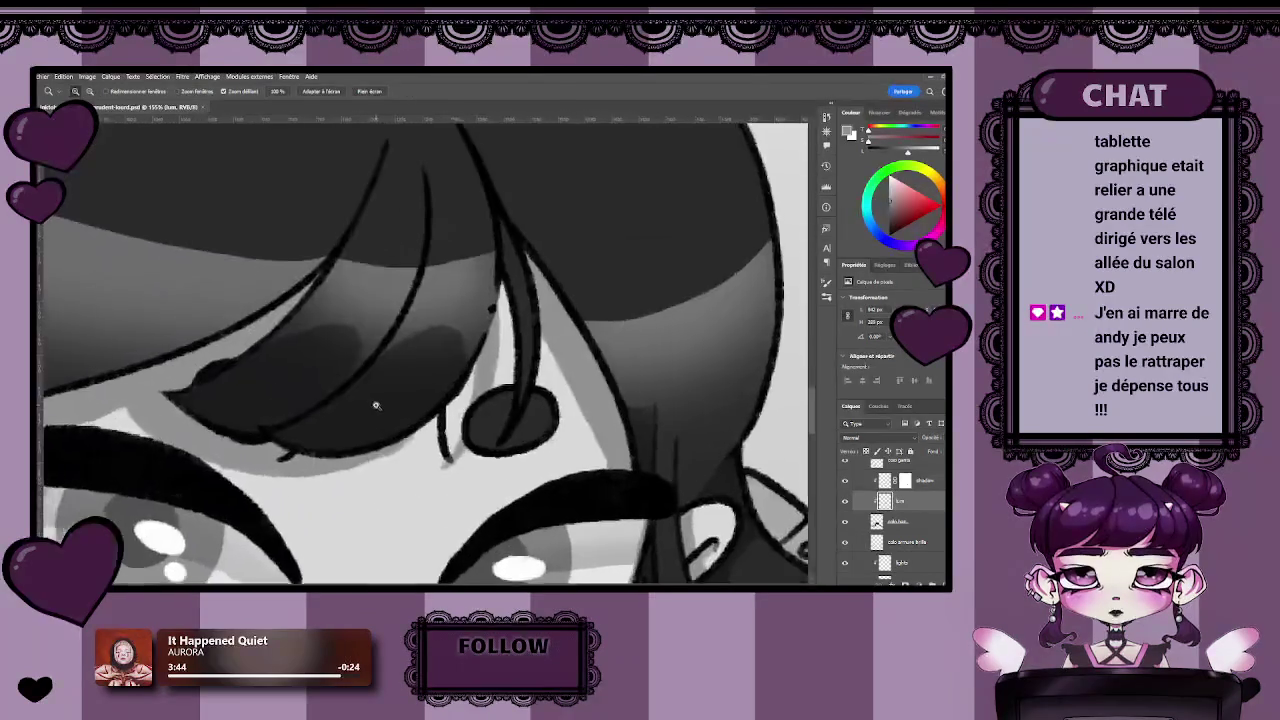
left_click_drag(366, 400, 398, 413)
scroll(398, 413, "down", 3)
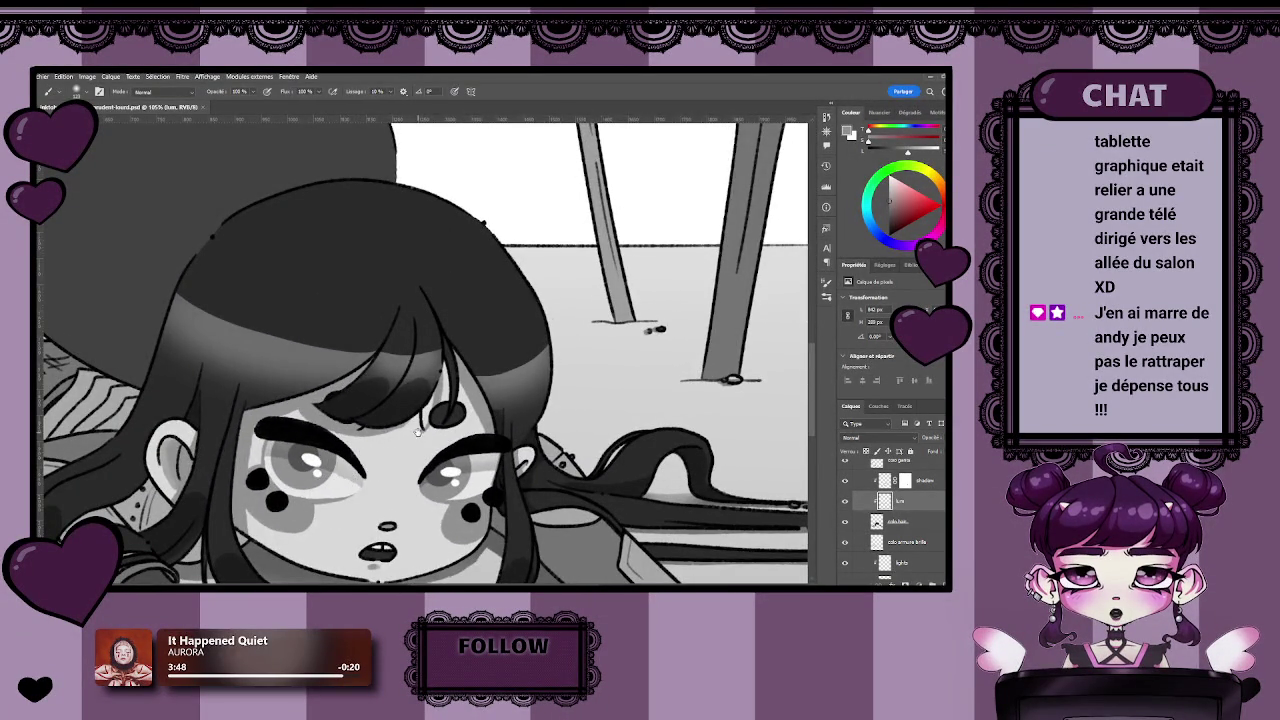
scroll(370, 467, "up", 1)
key("z")
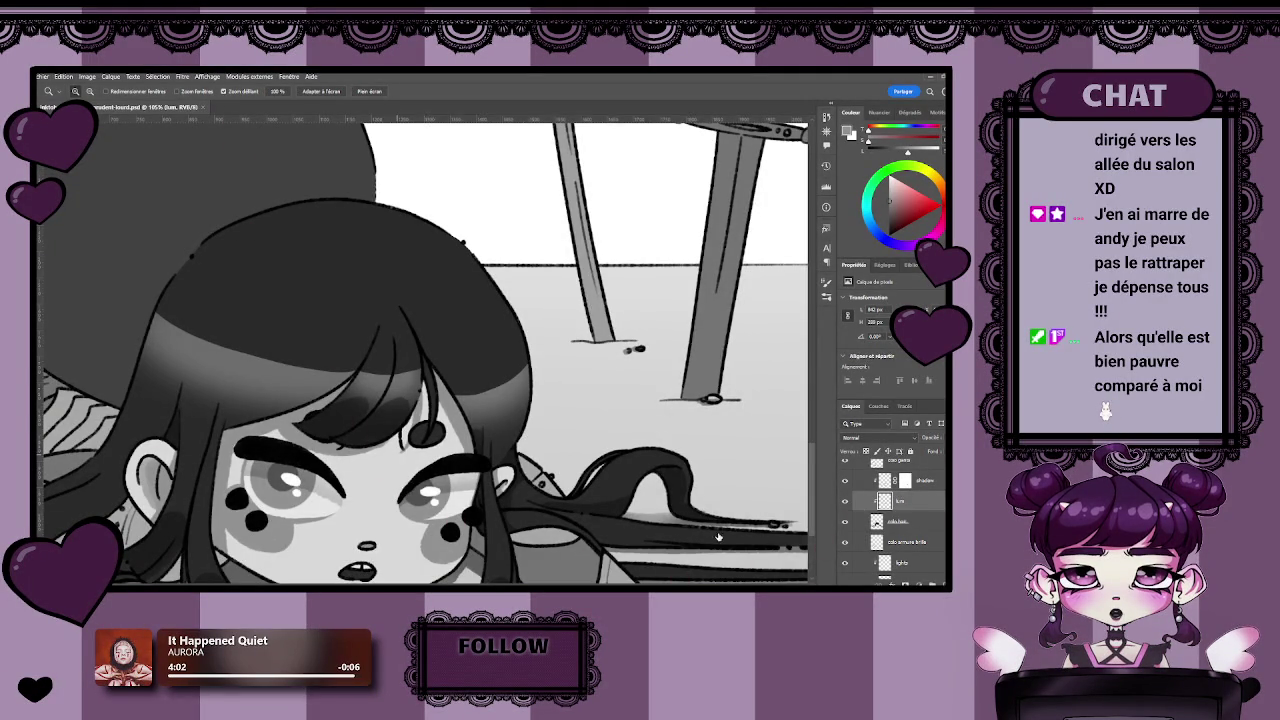
Raise the layer above the shadow layer with Ctrl+], then go to the Home screen.
key("ctrl+bracketright")
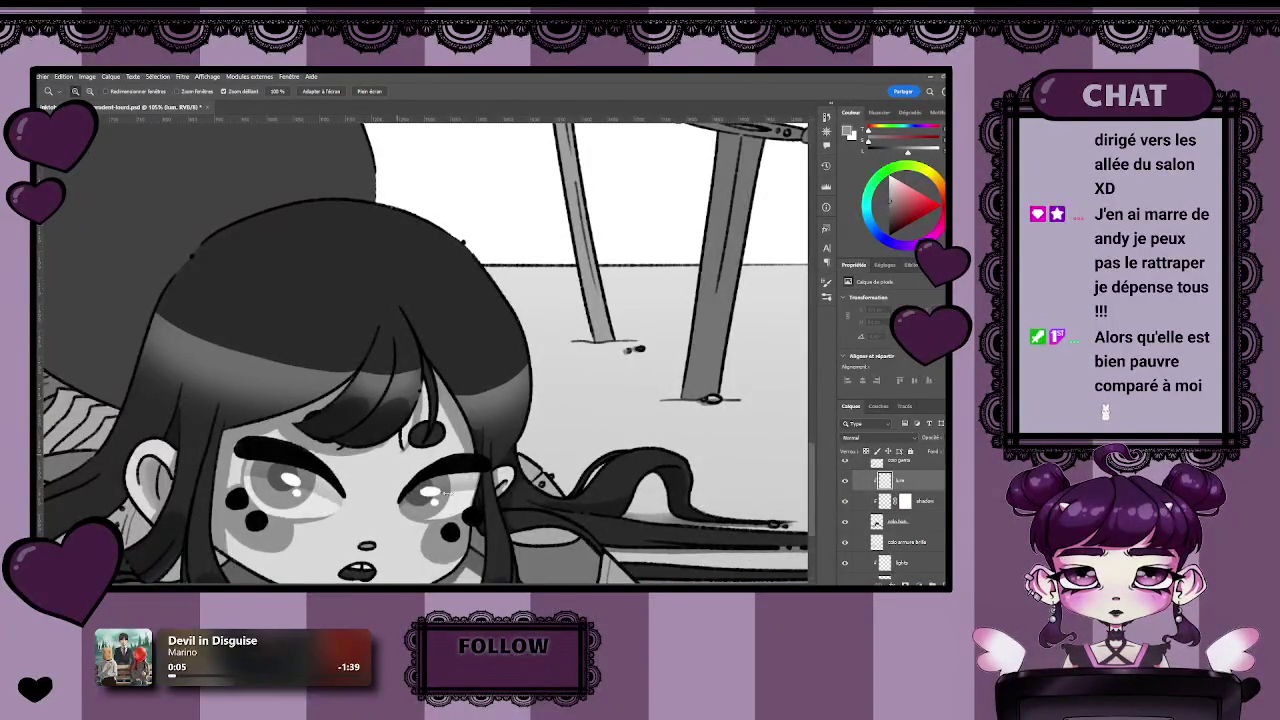
key("l")
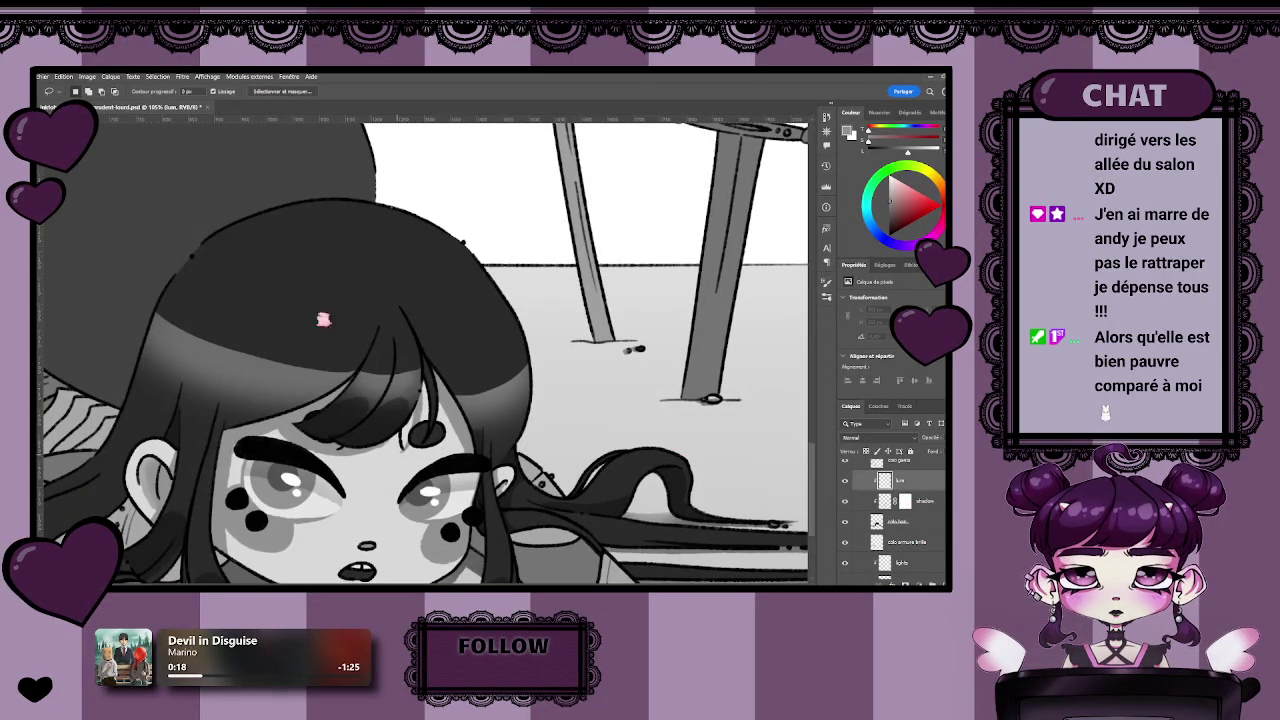
key("b")
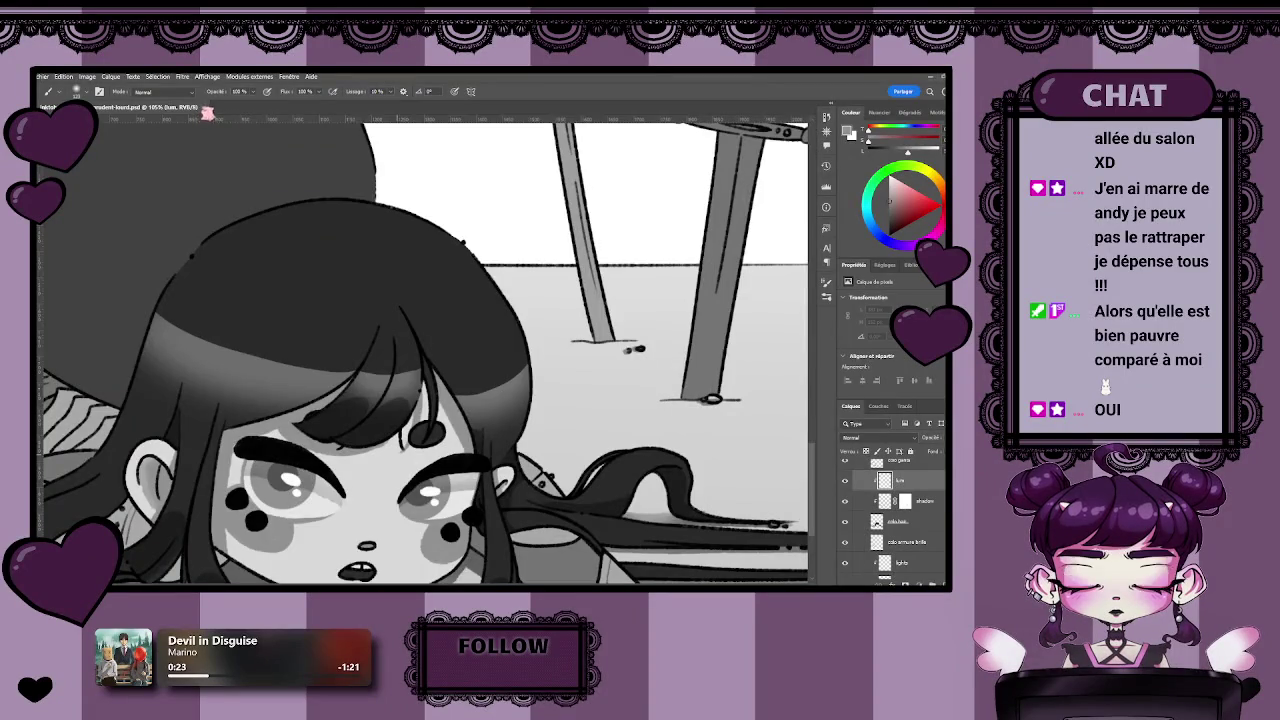
key("ctrl+w")
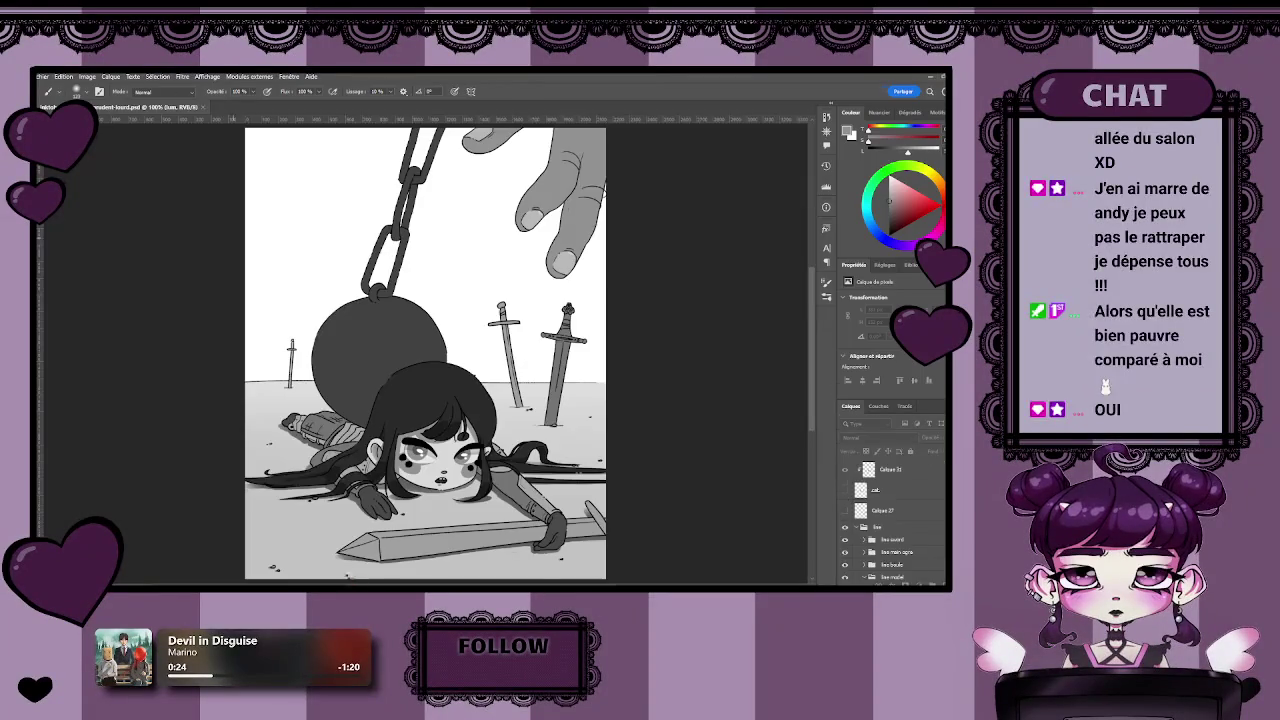
key("Escape")
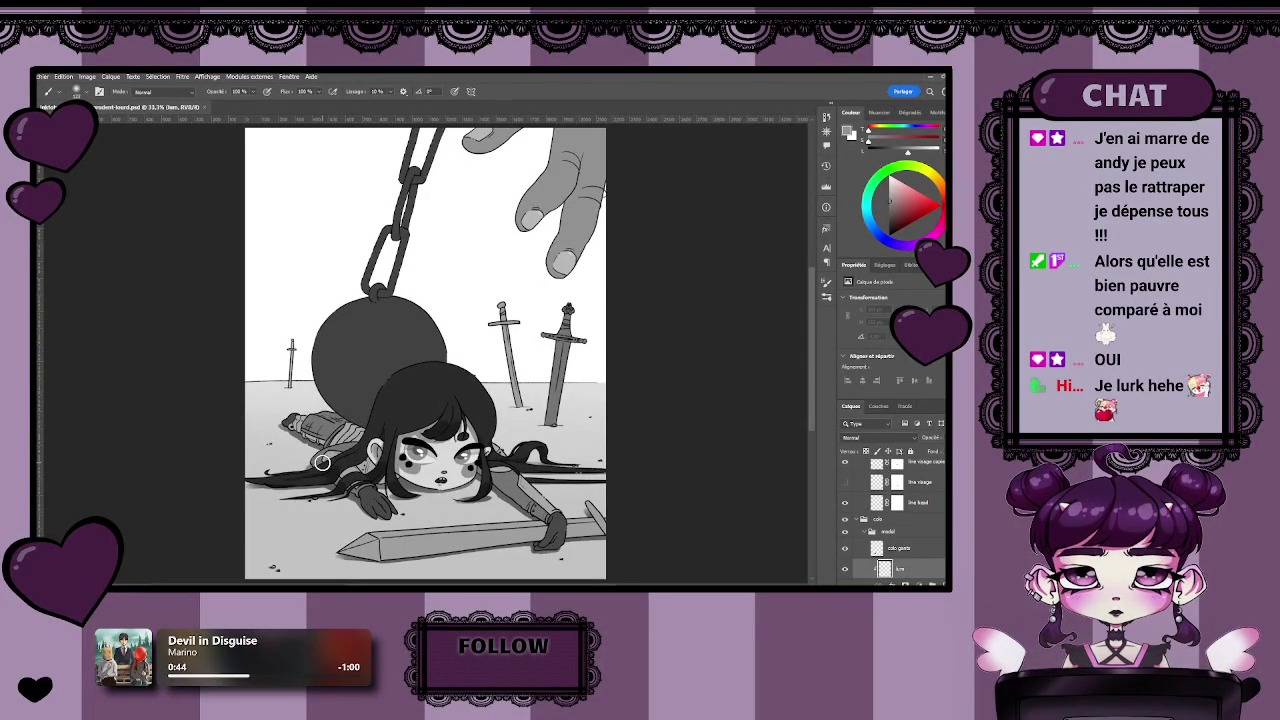
scroll(416, 494, "up", 2)
scroll(414, 470, "up", 2)
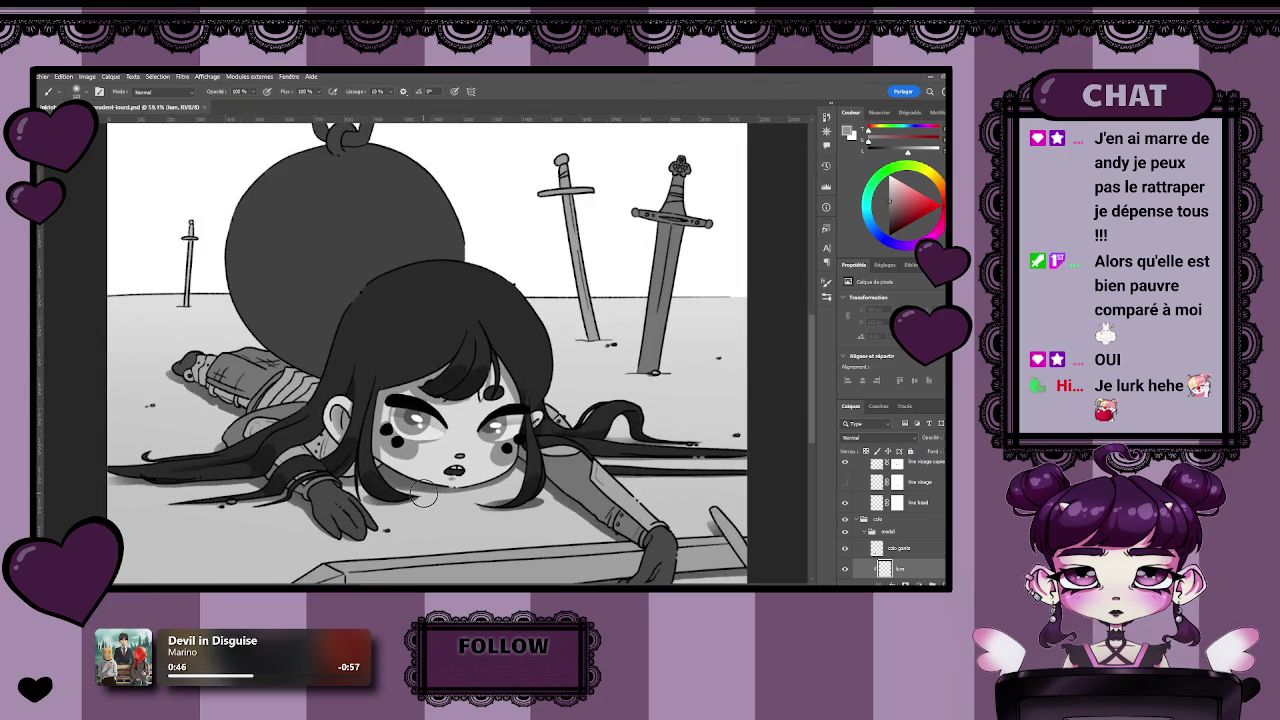
scroll(470, 470, "up", 1)
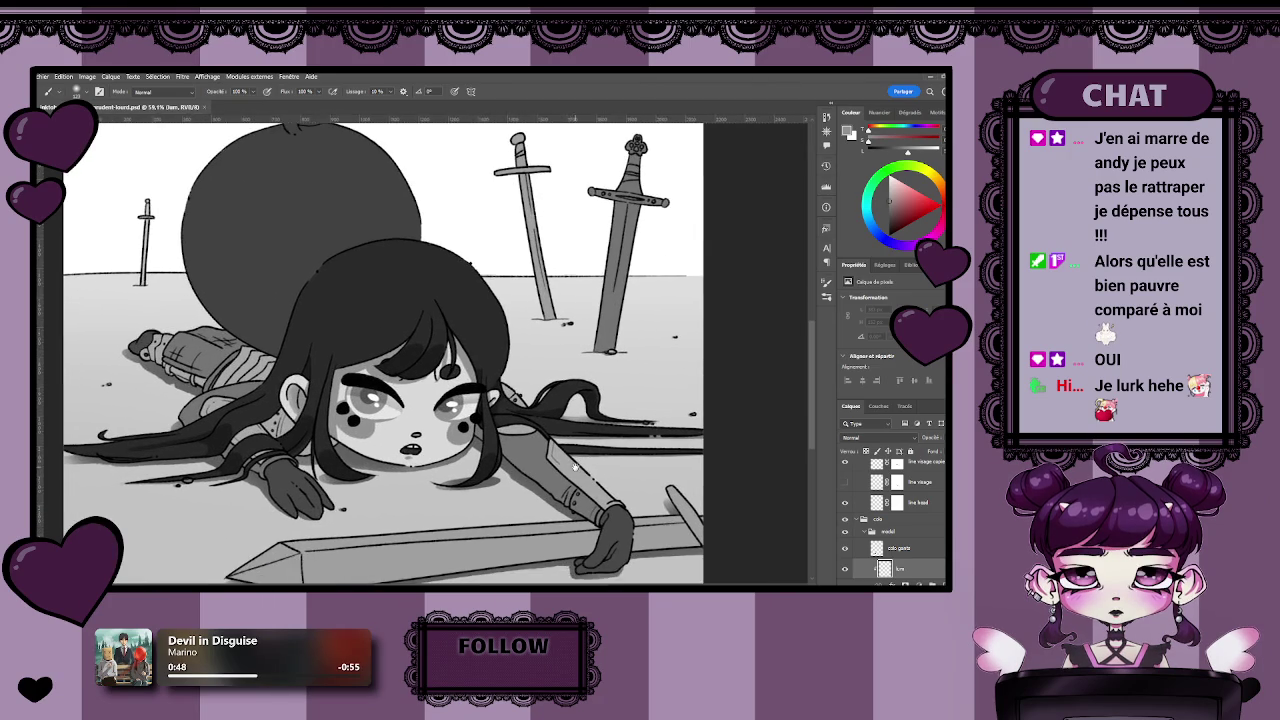
scroll(487, 452, "up", 2)
scroll(486, 452, "down", 1)
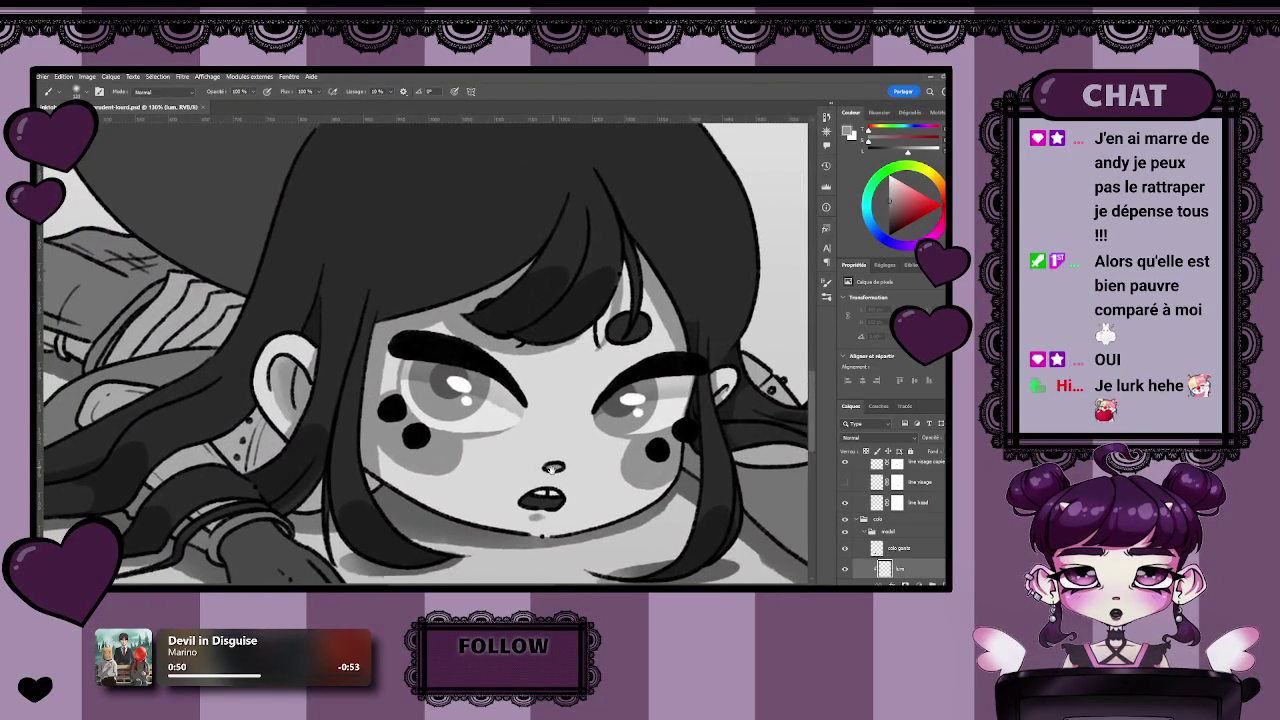
scroll(505, 490, "down", 1)
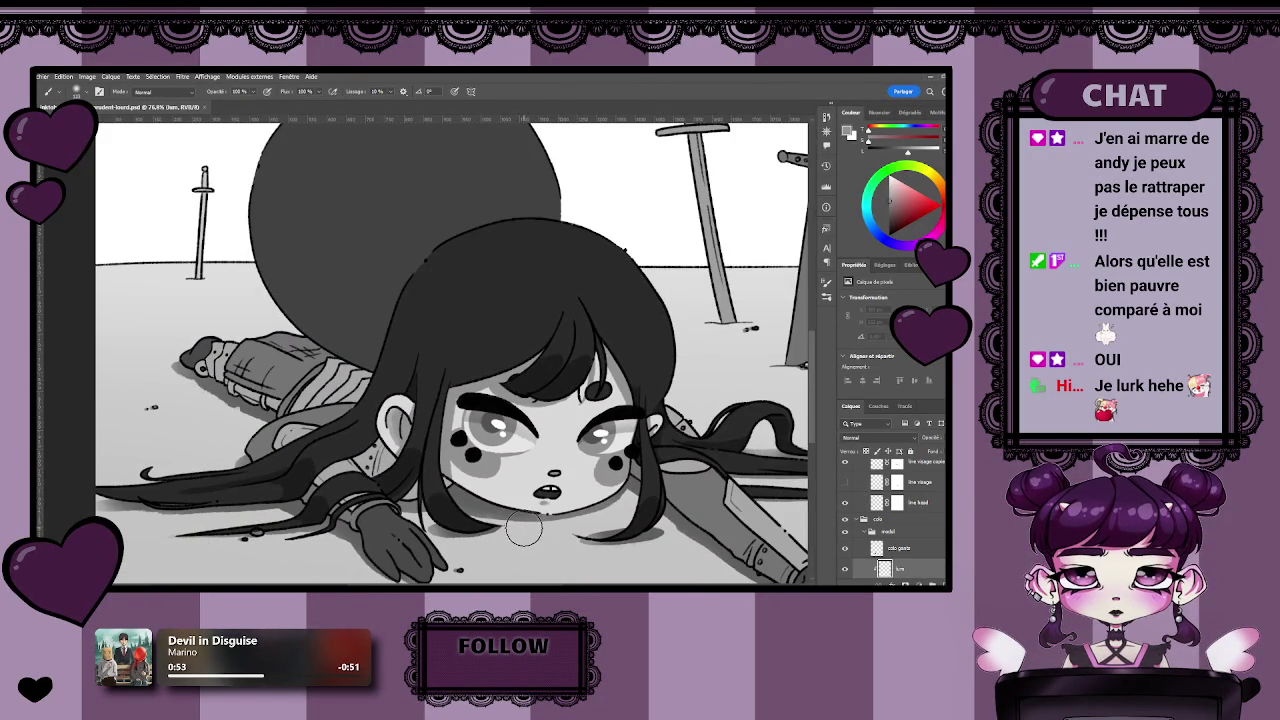
key("z")
left_click(524, 500)
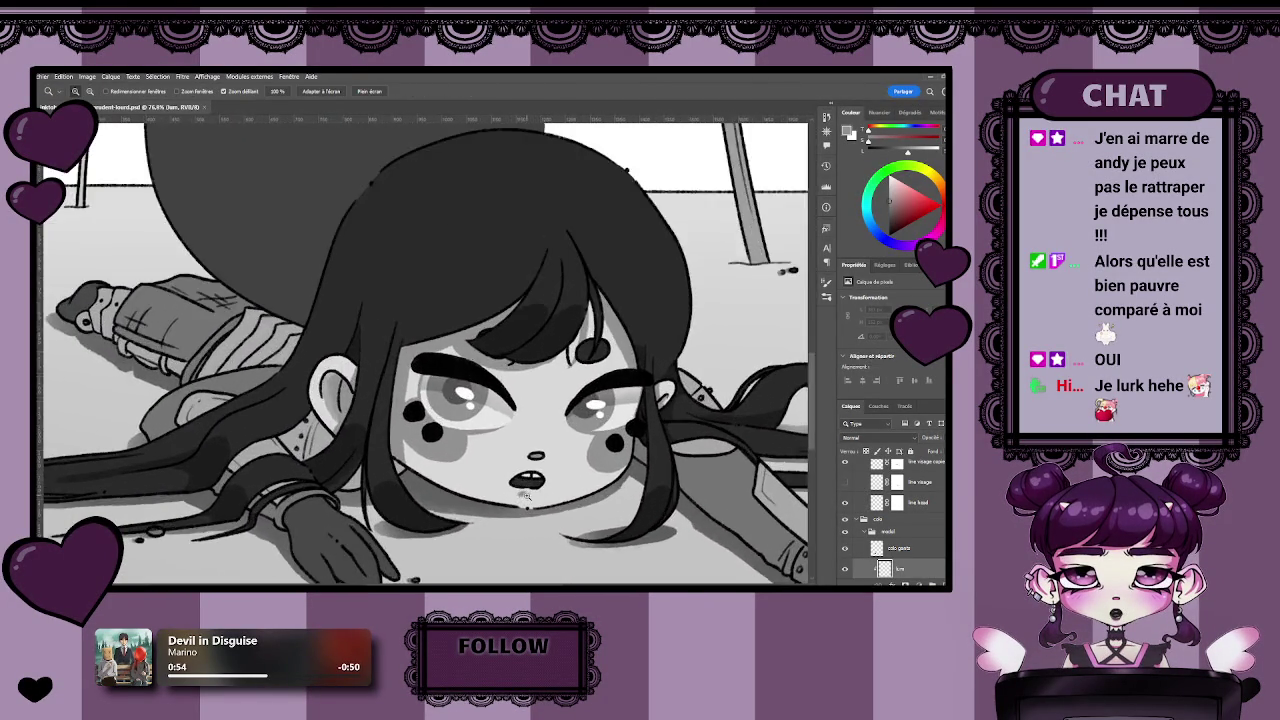
scroll(524, 497, "down", 1)
scroll(510, 487, "up", 1)
key("b")
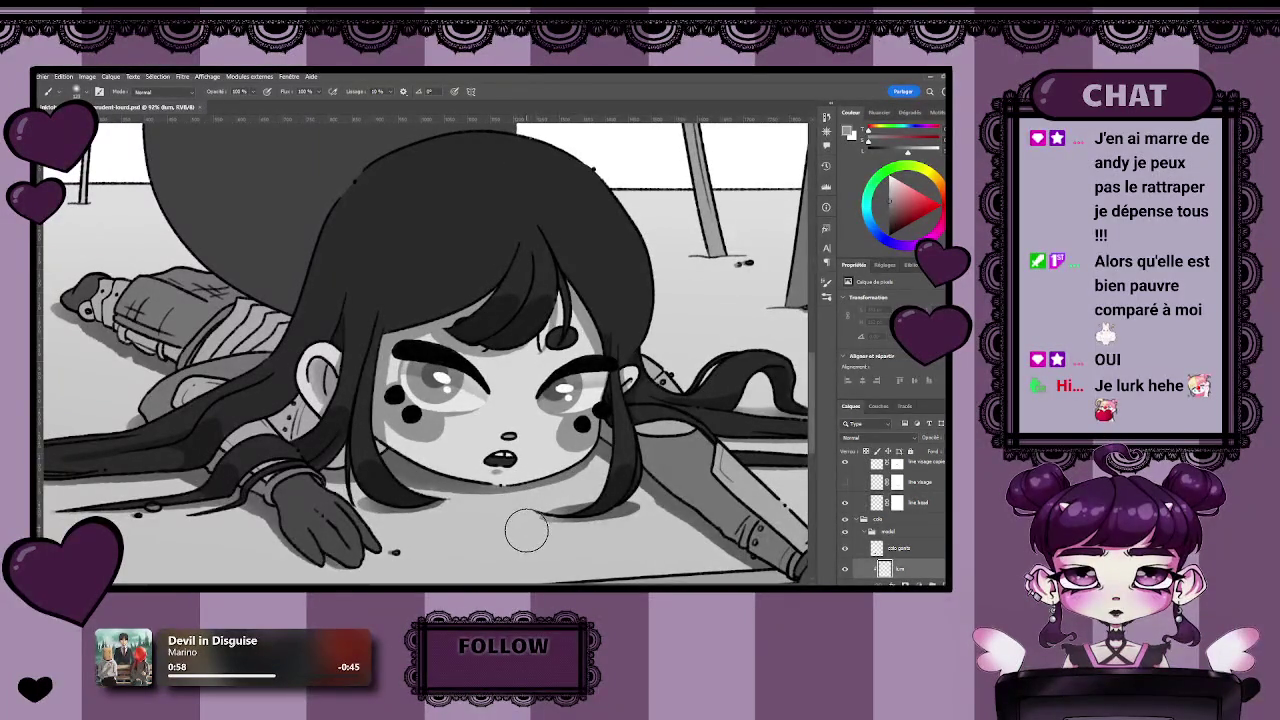
key("z")
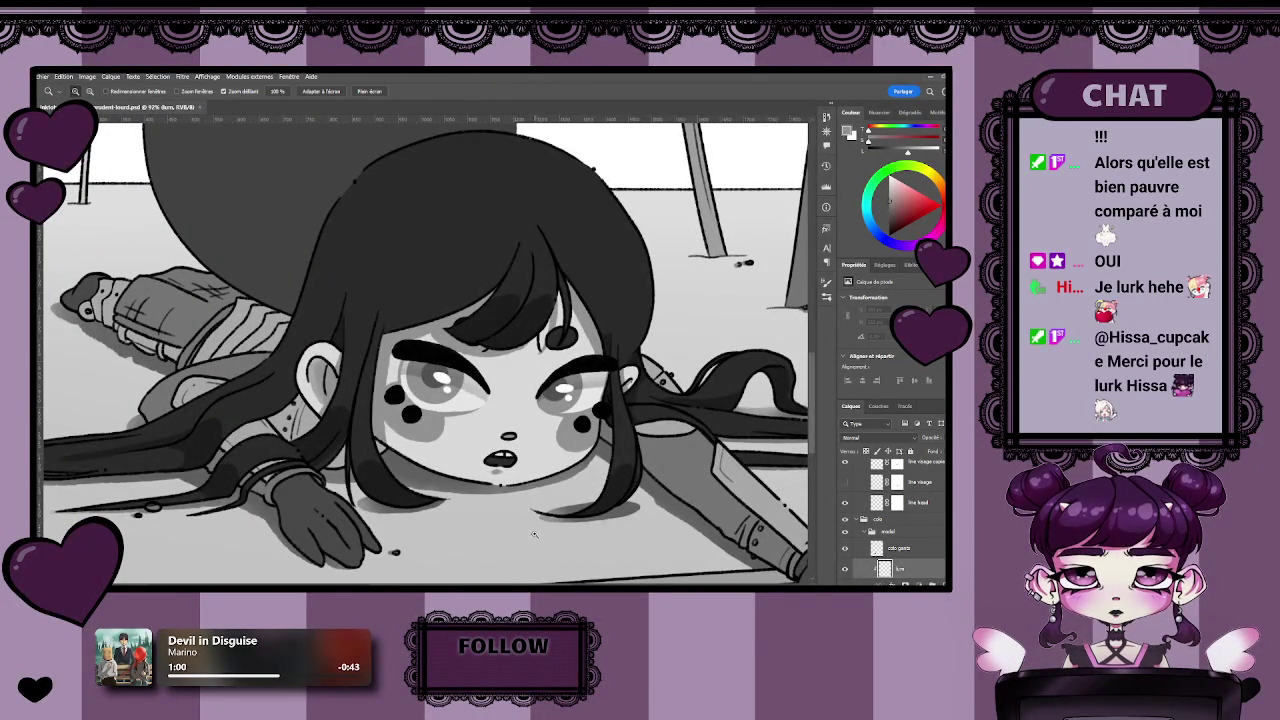
scroll(516, 518, "down", 1)
scroll(516, 518, "down", 1)
key("b")
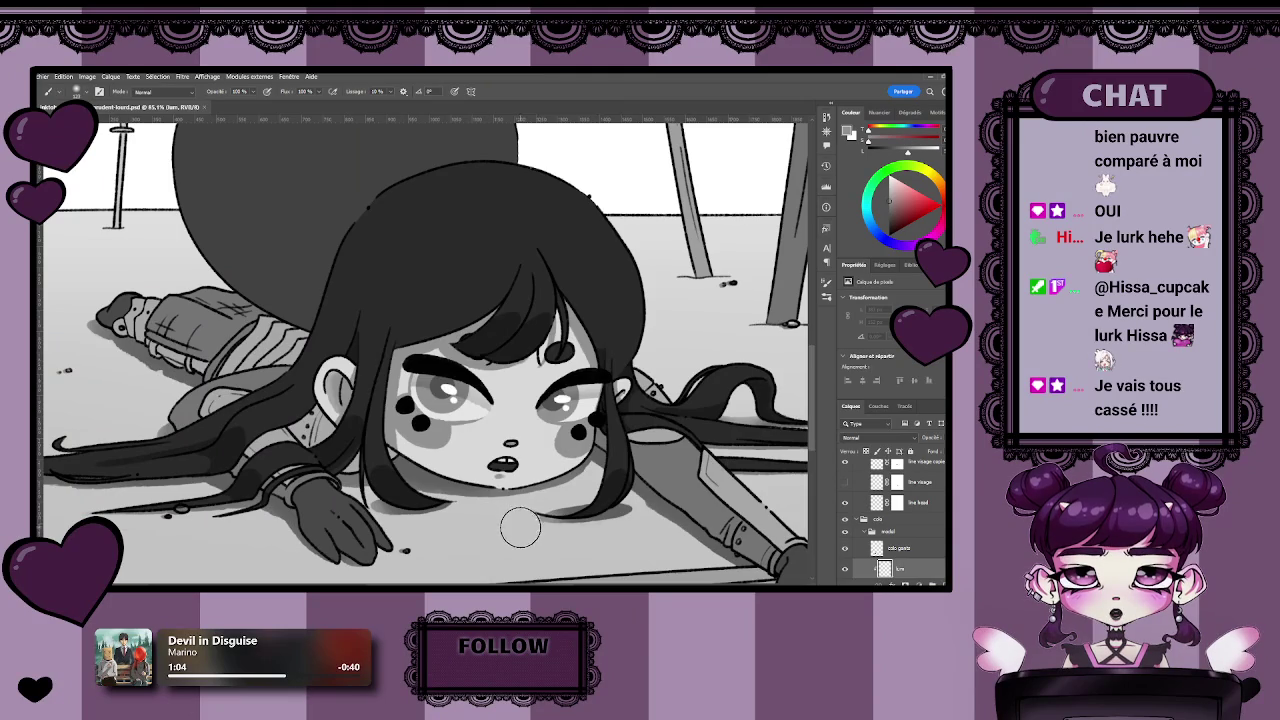
scroll(518, 520, "up", 4)
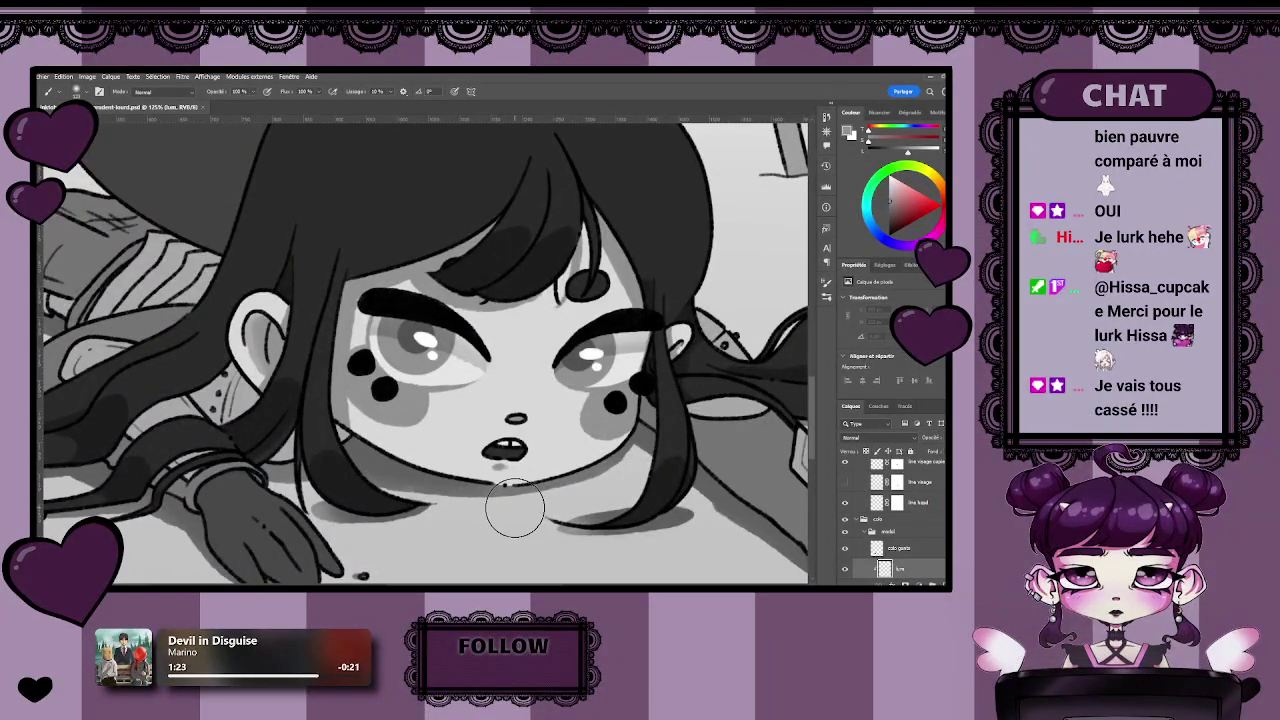
mouse_move(585, 457)
left_mouse_down()
mouse_move(478, 432)
mouse_move(560, 430)
left_mouse_up()
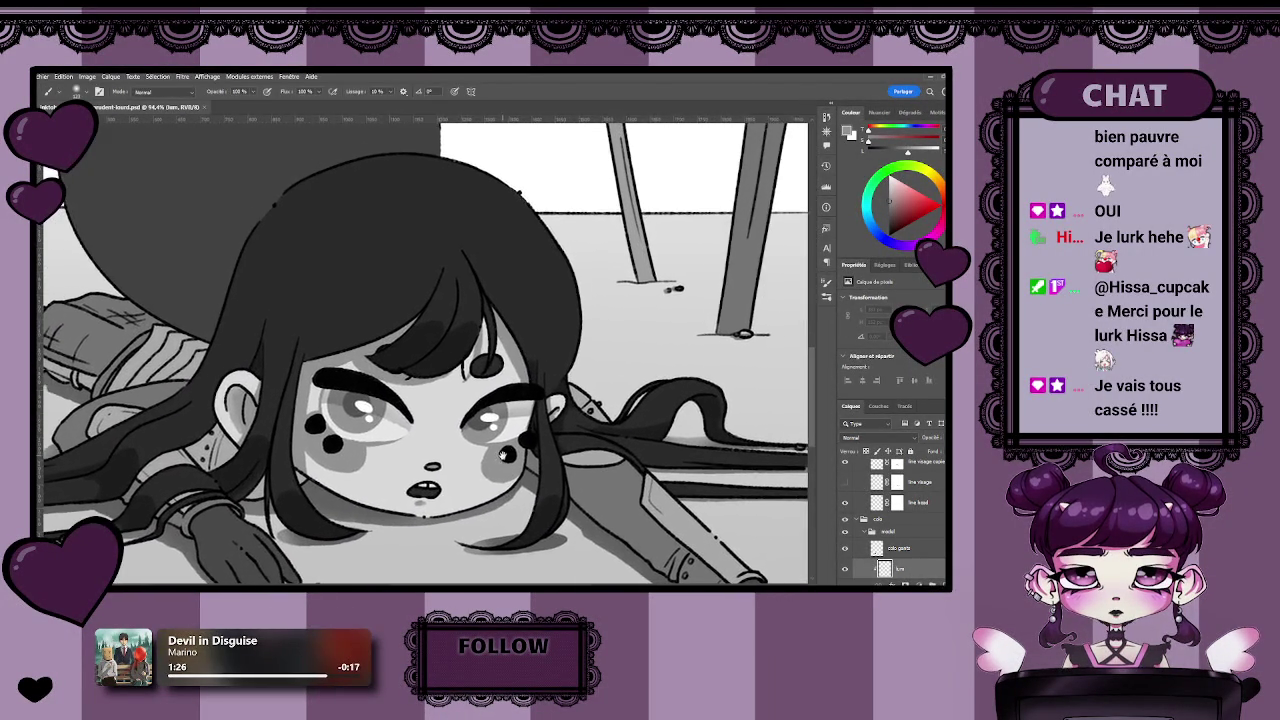
scroll(928, 523, "down", 3)
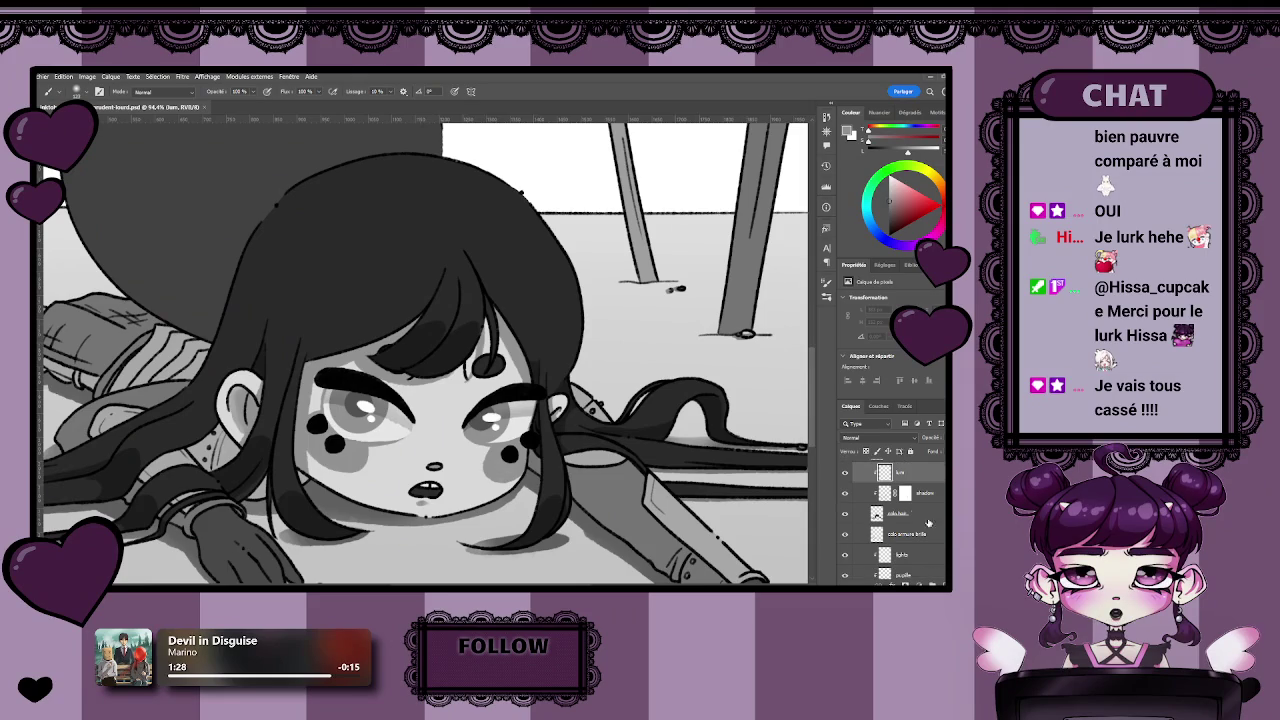
left_click(845, 474)
left_click(845, 474)
scroll(447, 405, "down", 2)
scroll(447, 405, "up", 1)
scroll(455, 460, "up", 1)
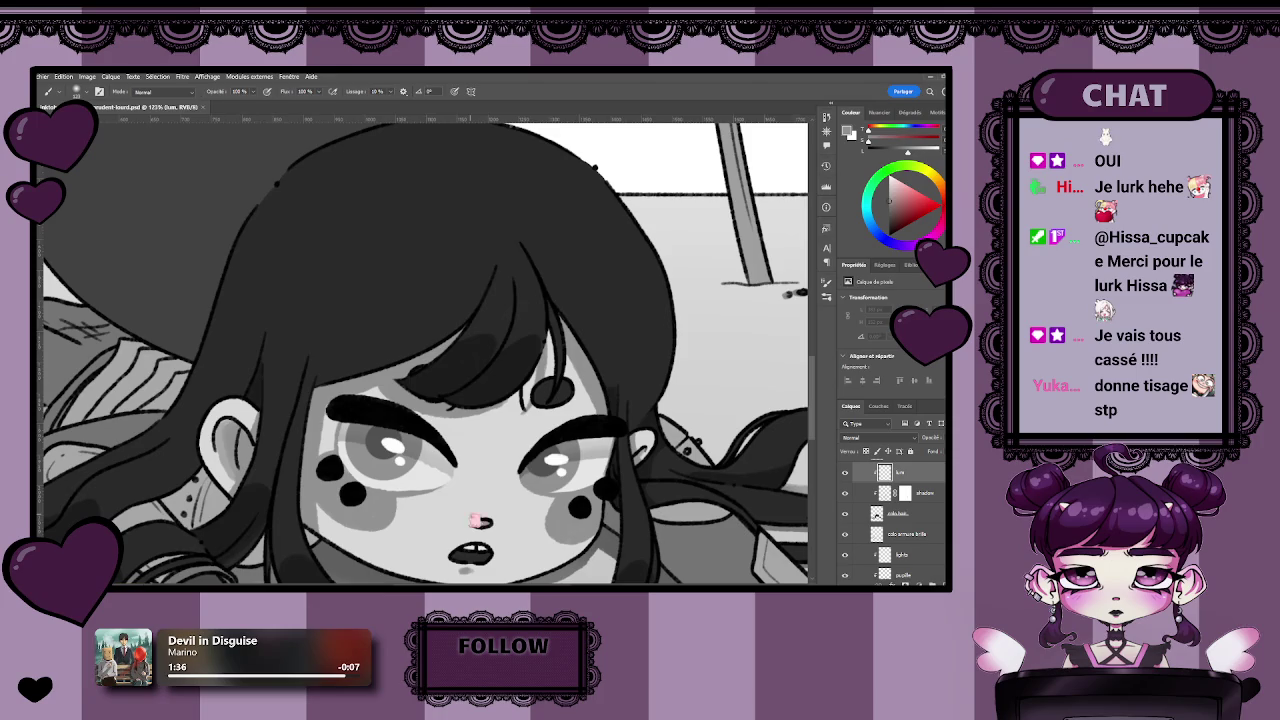
key("l")
left_click_drag(231, 264, 326, 314)
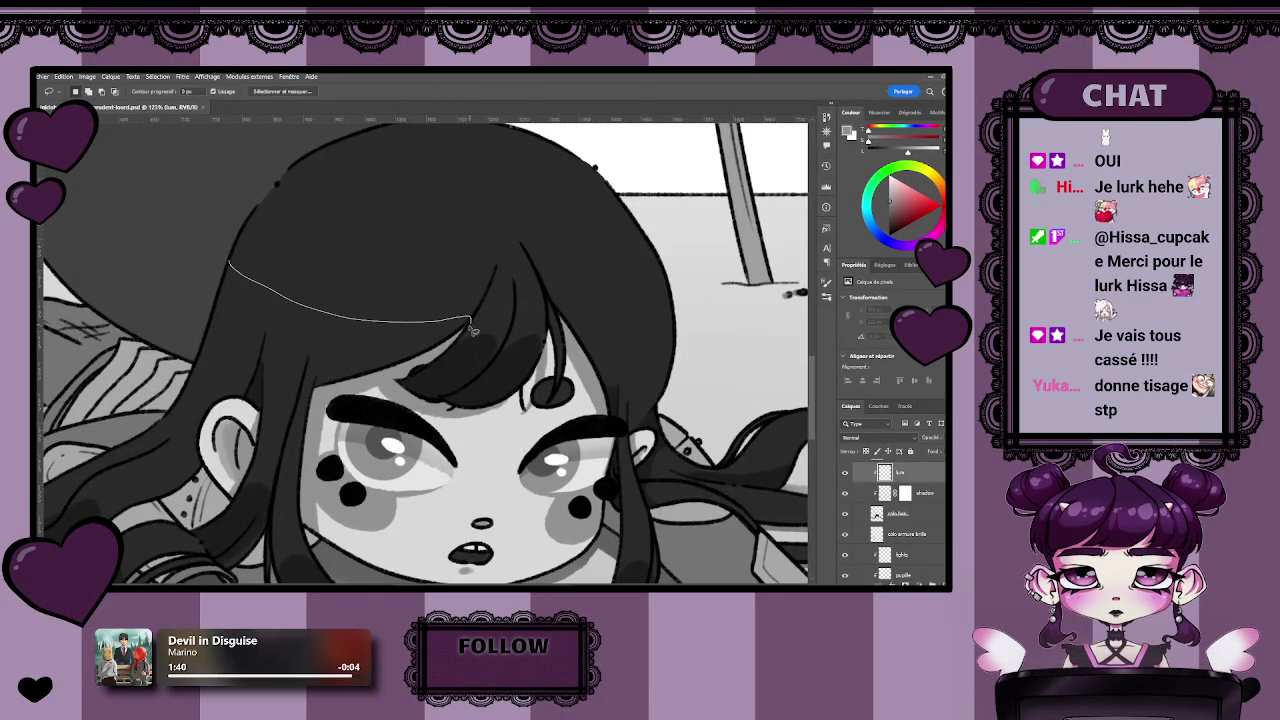
left_click_drag(472, 330, 192, 330)
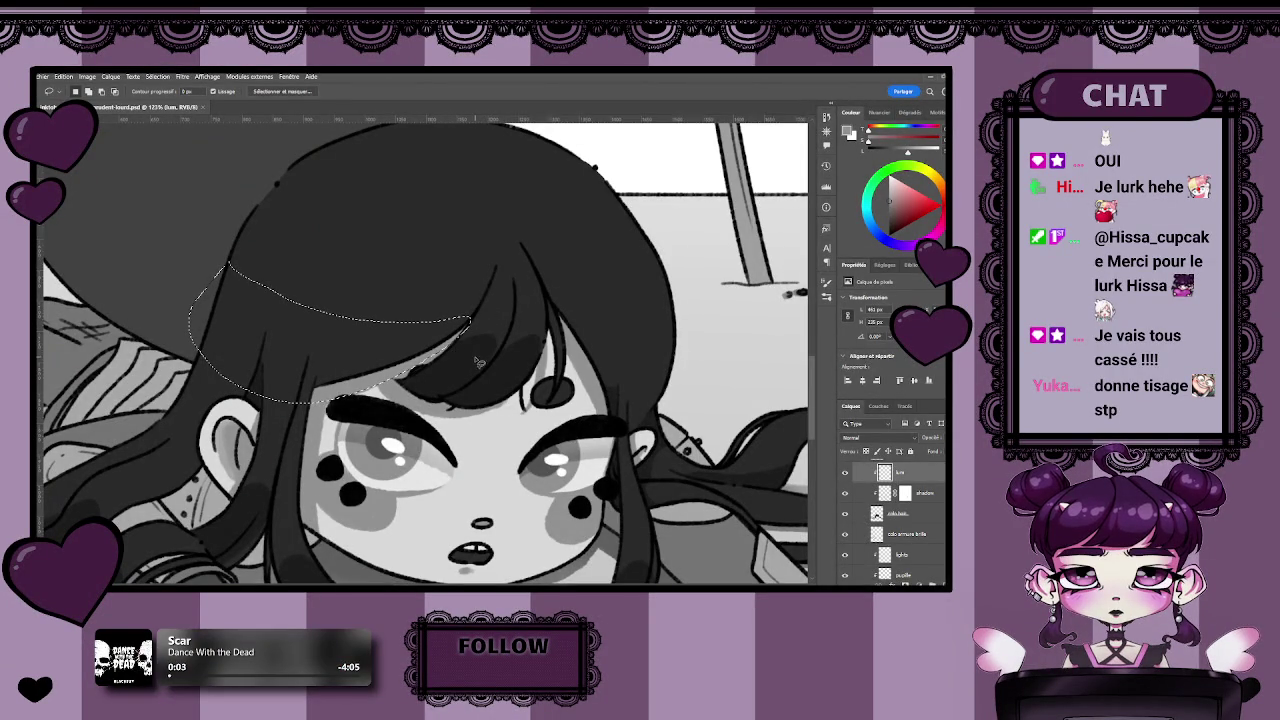
key("ctrl+d")
left_click_drag(219, 259, 377, 301)
left_click_drag(479, 311, 485, 310)
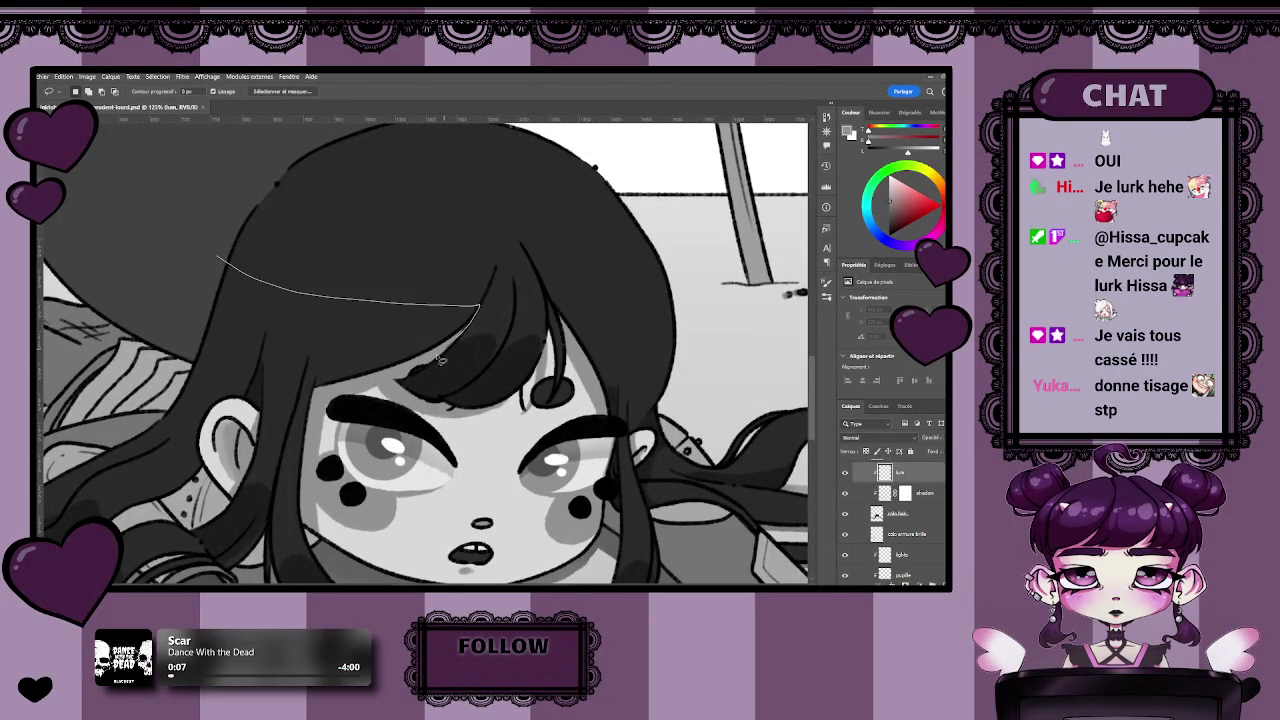
left_click_drag(276, 418, 181, 304)
key("ctrl+d")
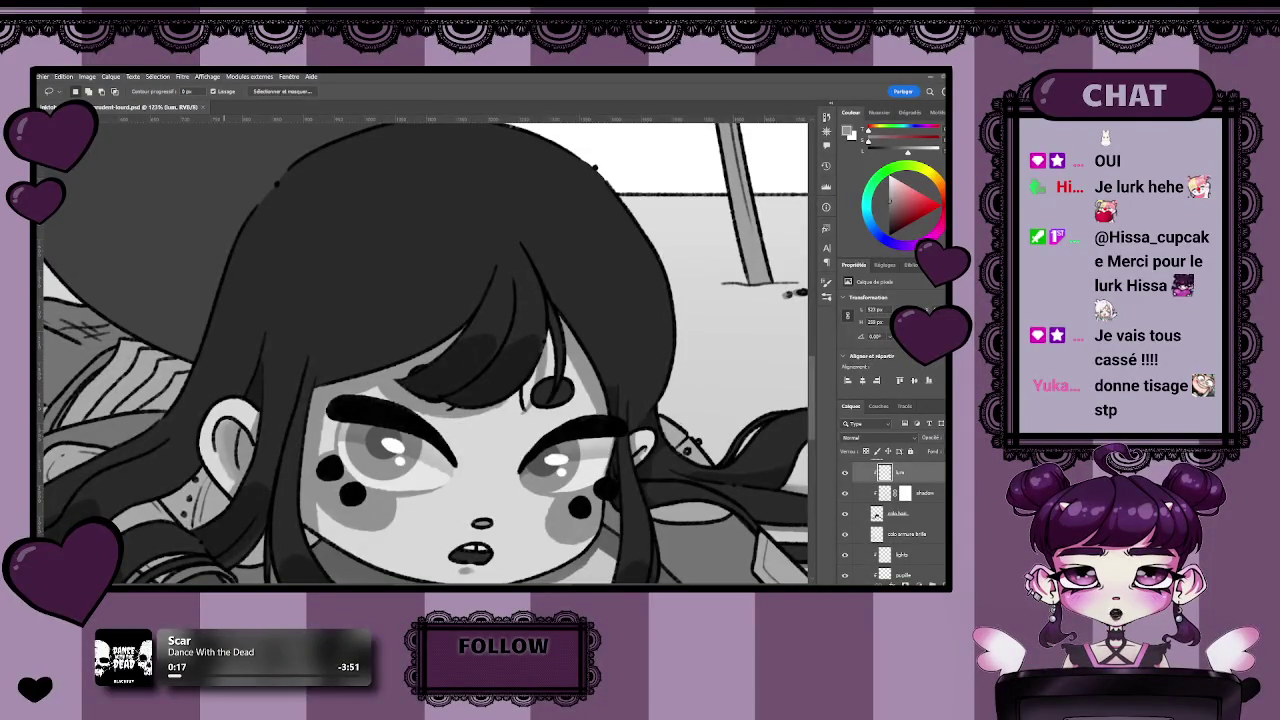
left_click_drag(440, 292, 505, 285)
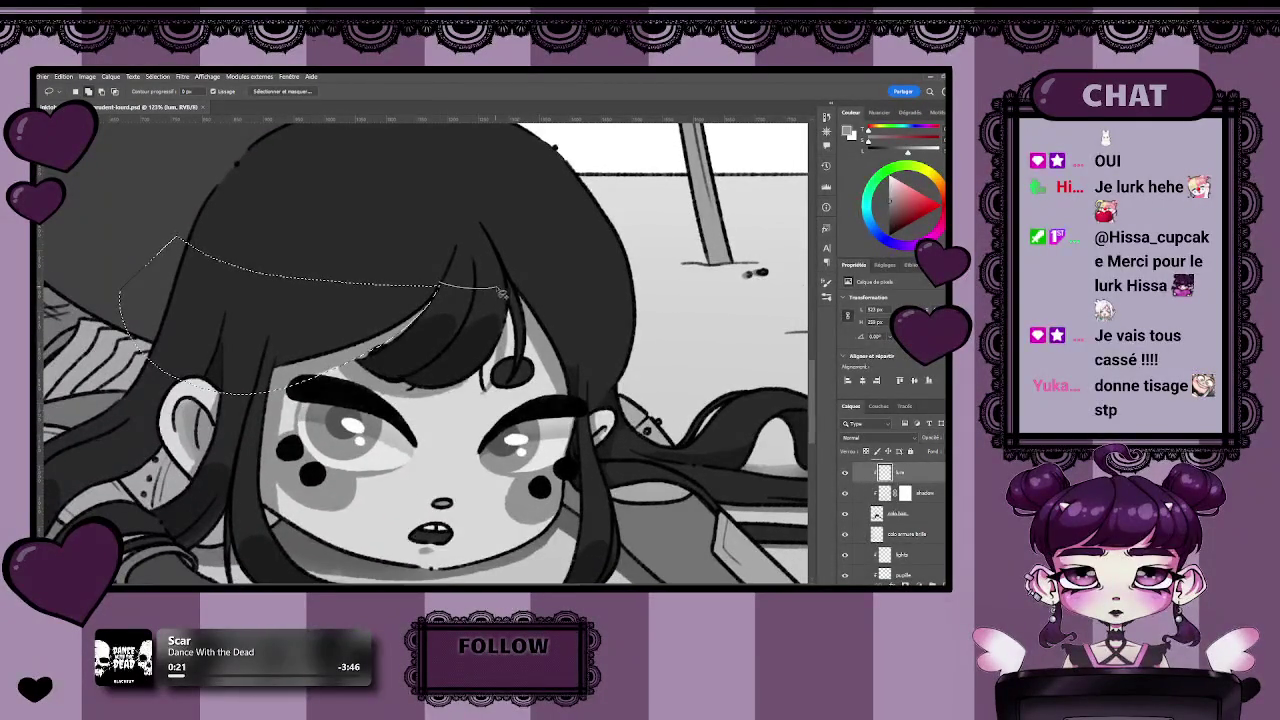
key("ctrl+d")
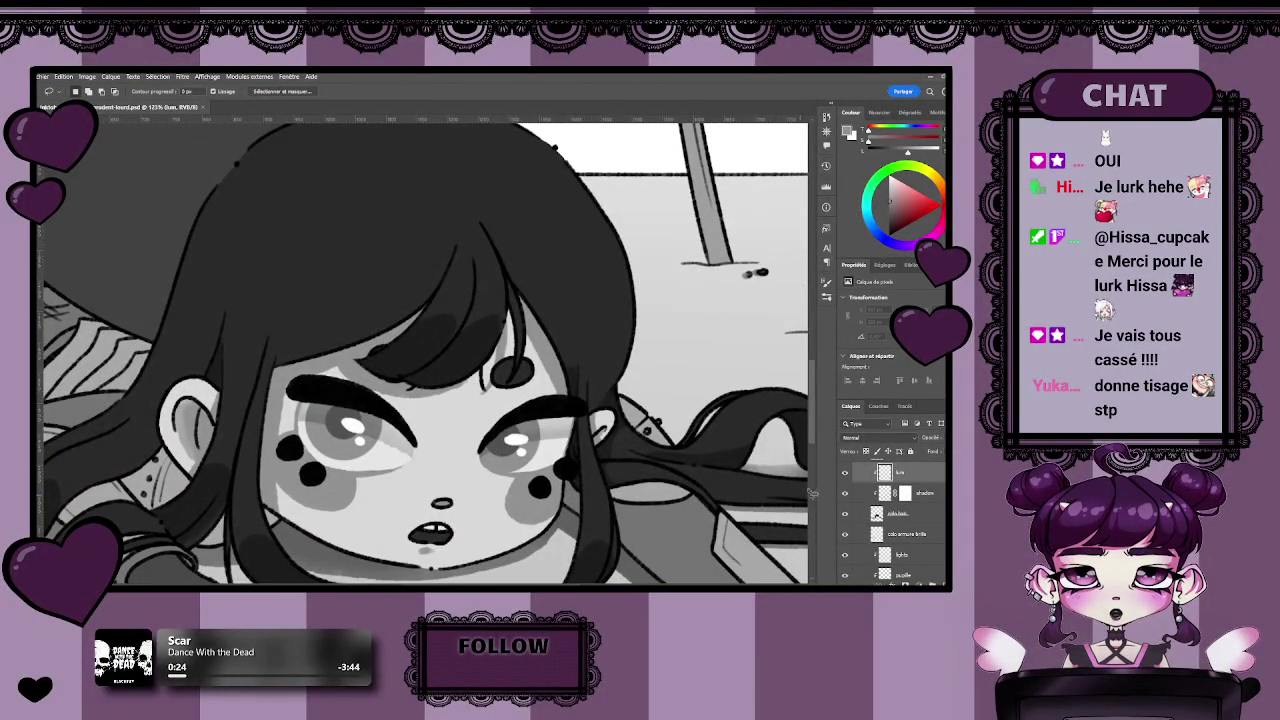
Activate the shadow layer, try a bangs lasso, then pan toward the hair and sword.
left_click(912, 499)
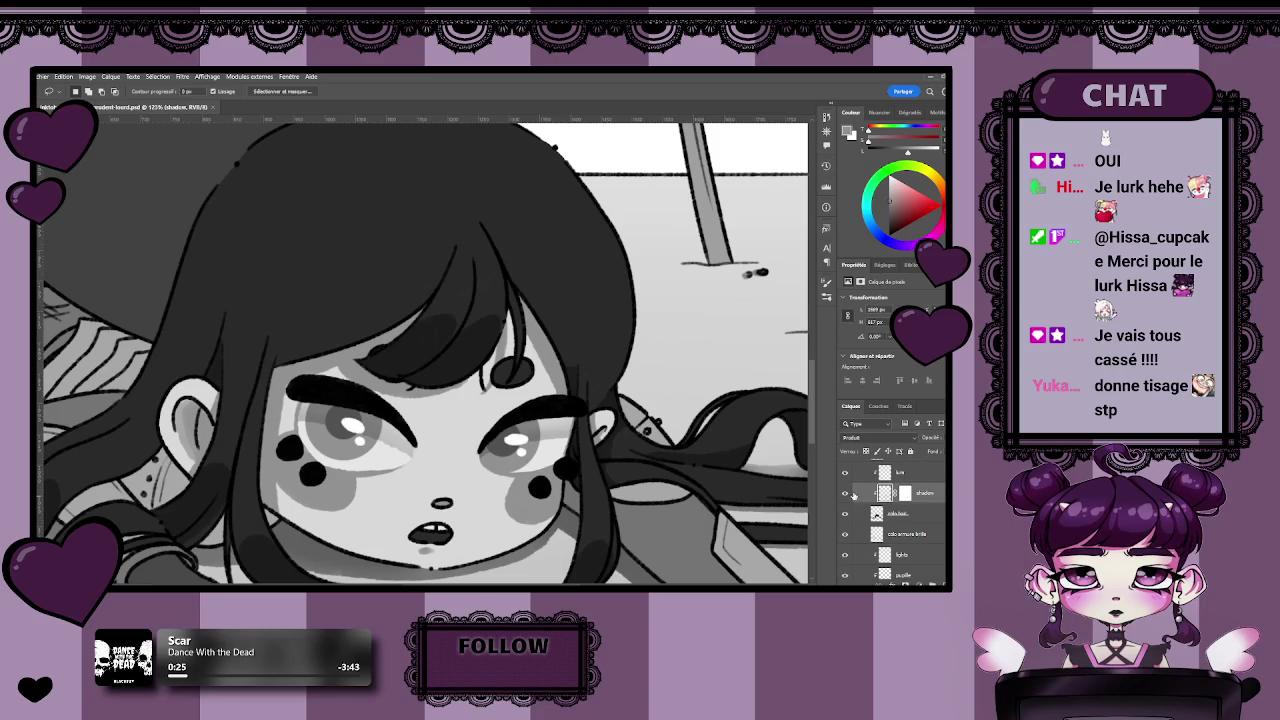
mouse_move(452, 308)
left_mouse_down()
mouse_move(487, 407)
mouse_move(505, 372)
mouse_move(415, 413)
left_mouse_up()
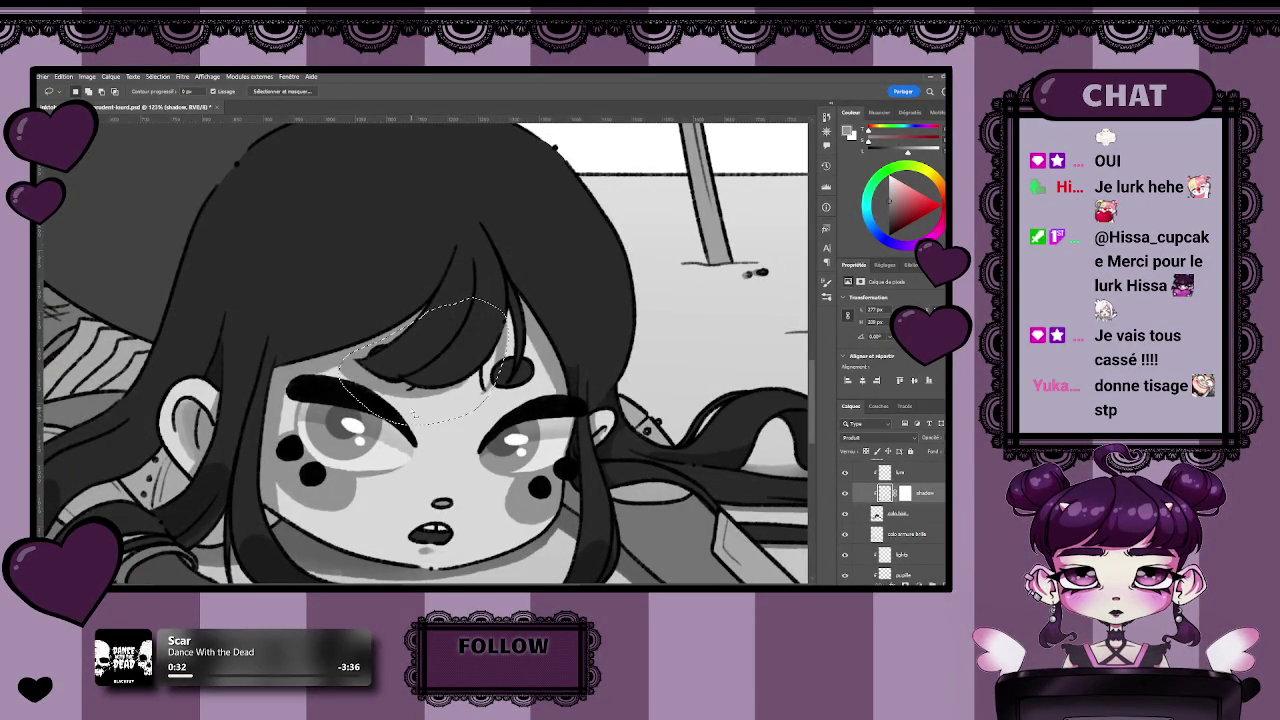
key("ctrl+d")
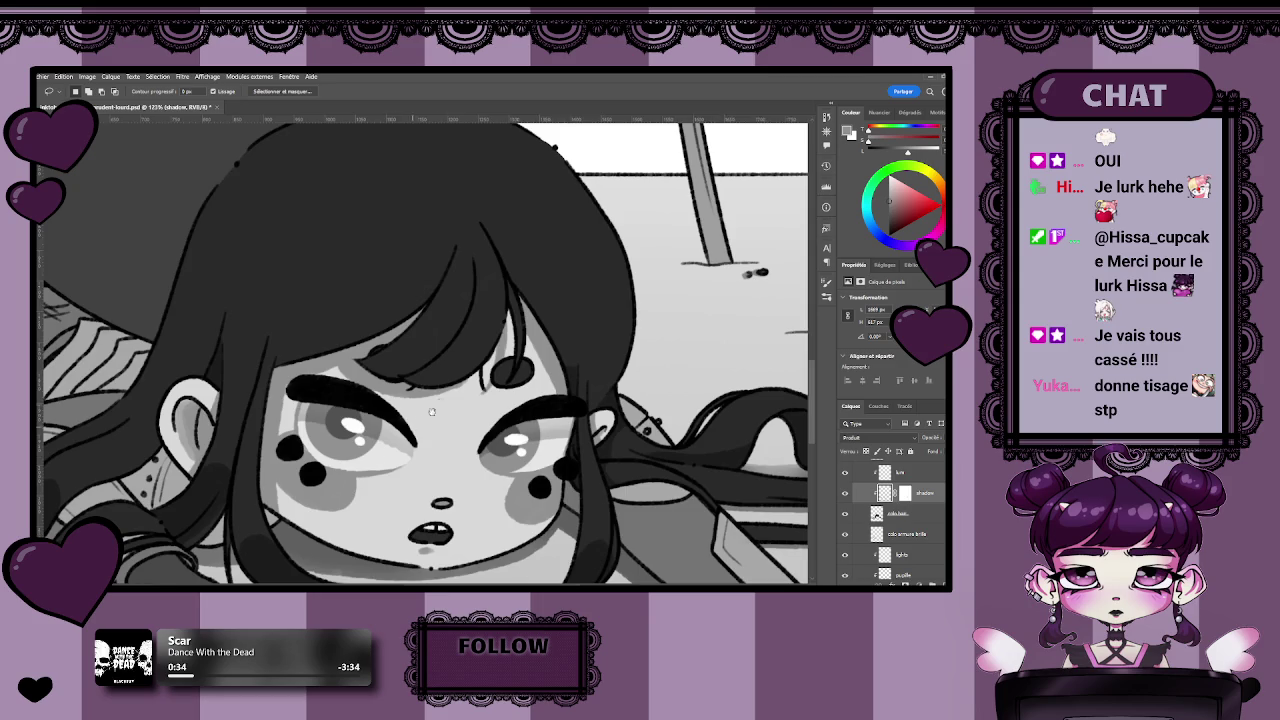
scroll(432, 412, "down", 3)
scroll(440, 380, "right", 5)
left_click_drag(442, 370, 500, 375)
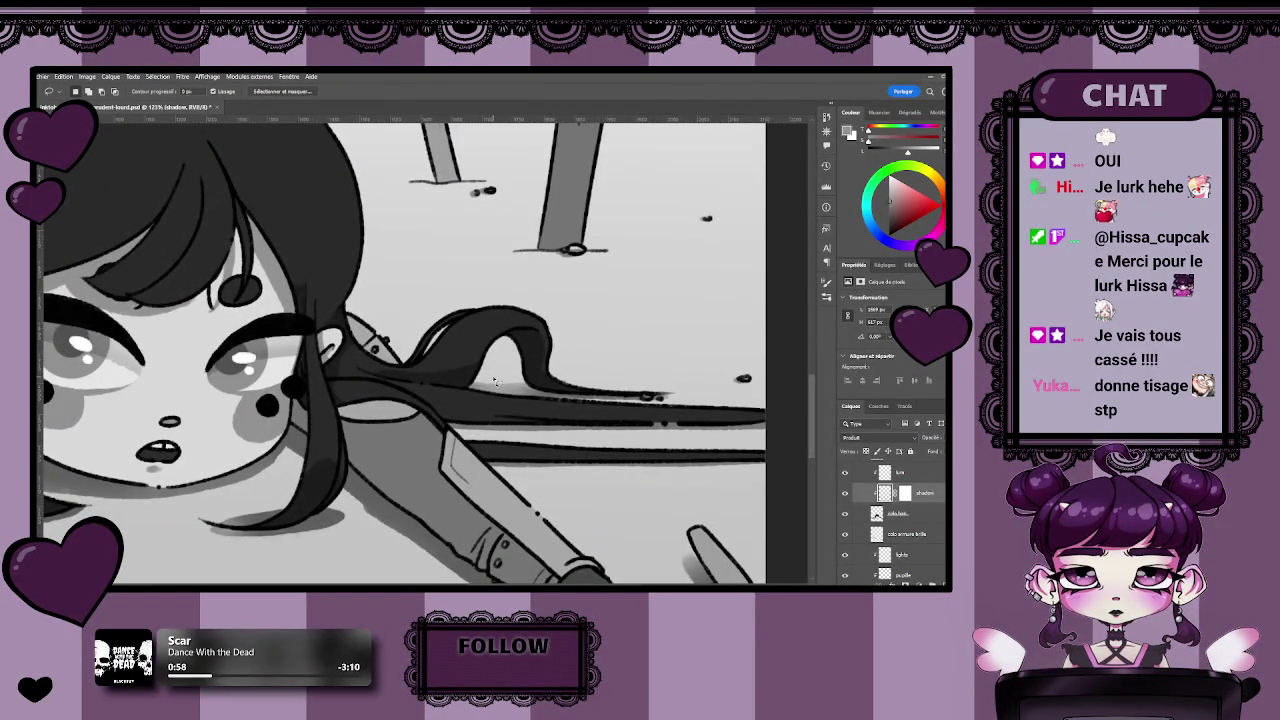
scroll(354, 319, "down", 5)
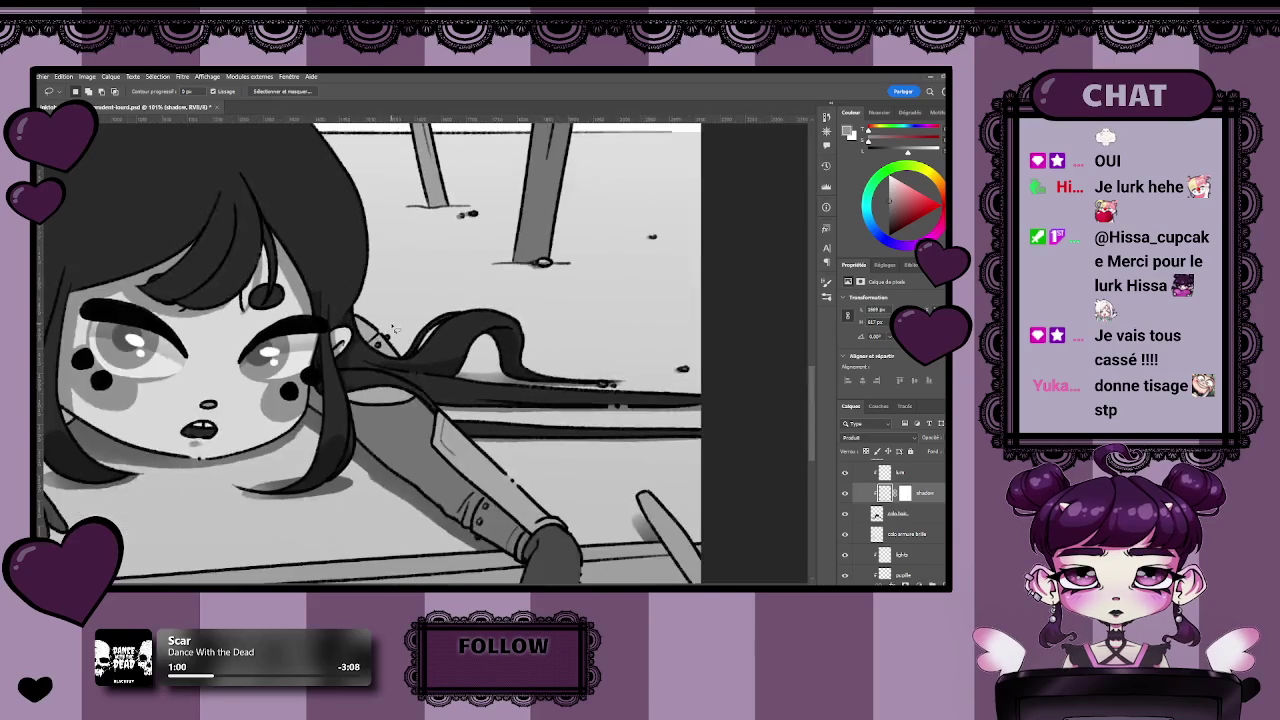
Zoom and pan the view up and right over the girl's face.
scroll(326, 312, "up", 2)
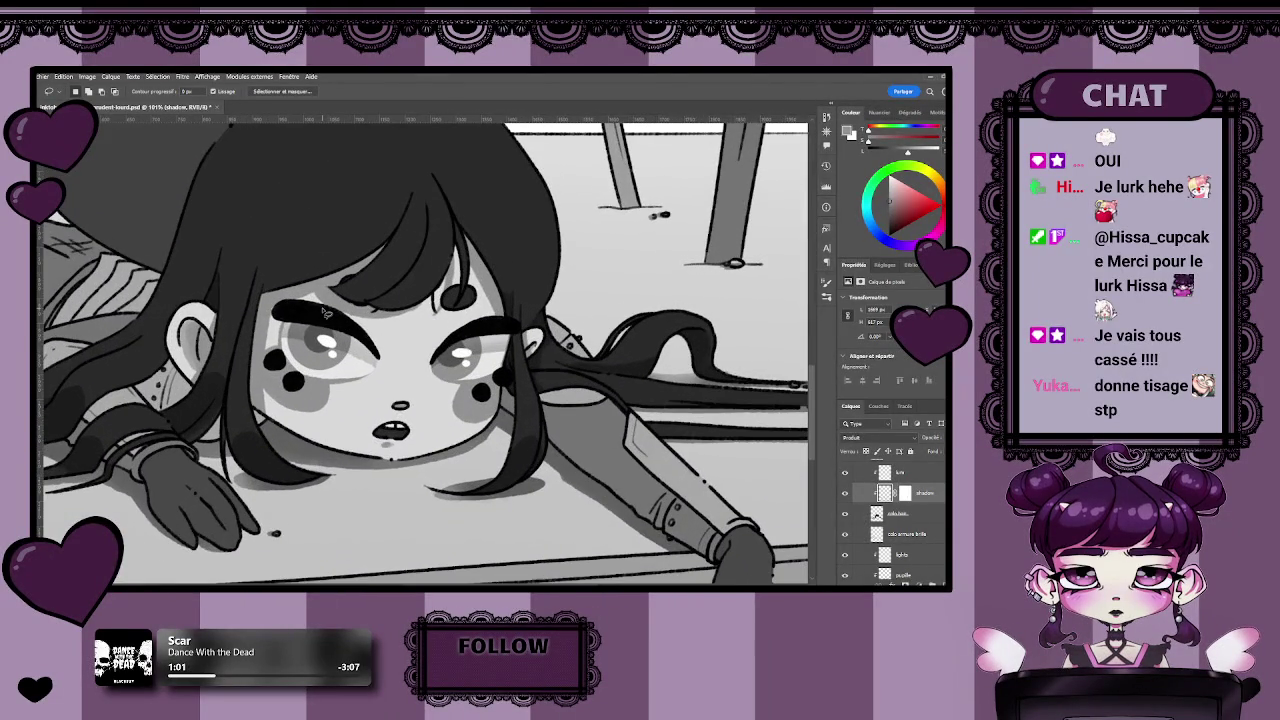
key("z")
left_click_drag(326, 312, 393, 348)
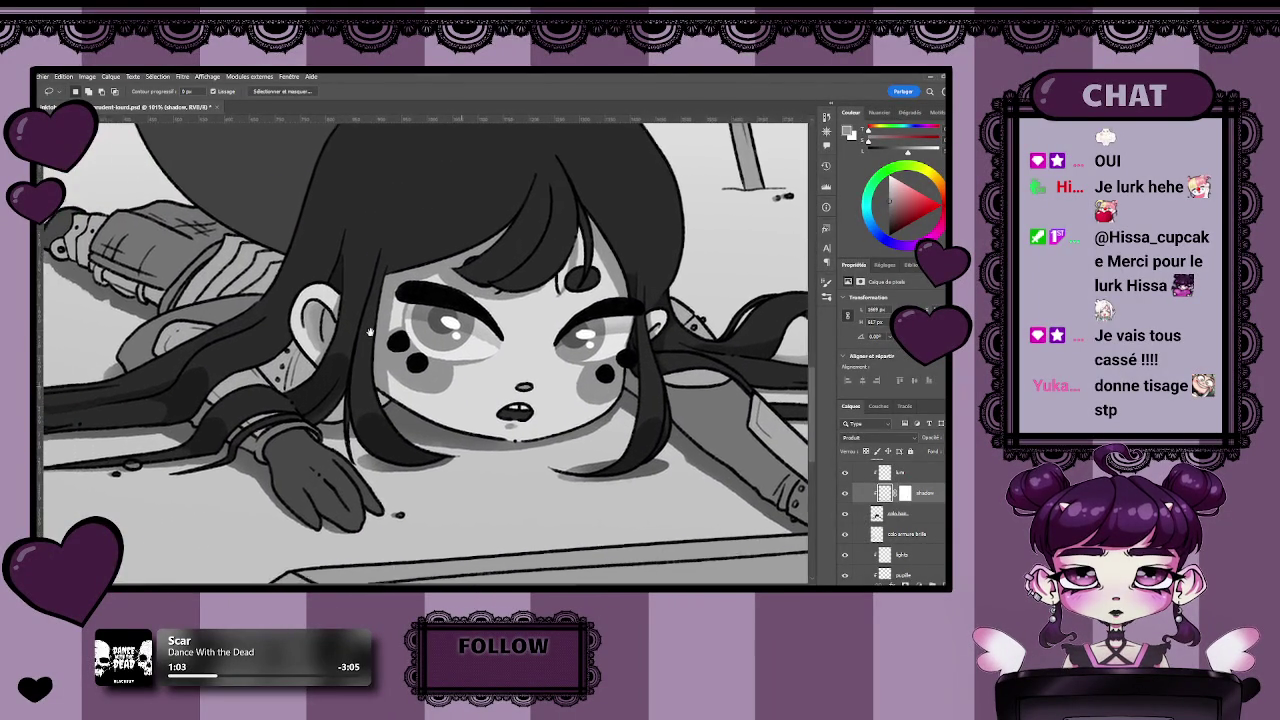
scroll(393, 348, "up", 2)
scroll(420, 370, "down", 2)
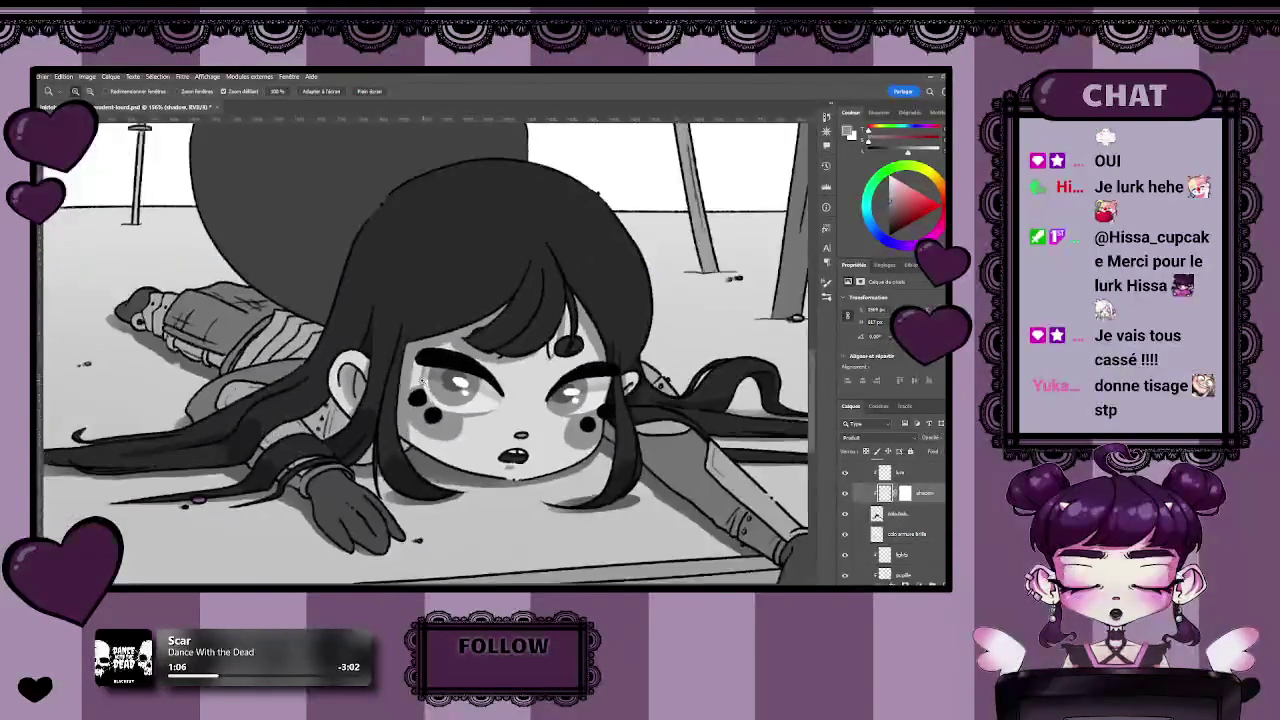
scroll(443, 393, "up", 2)
key("l")
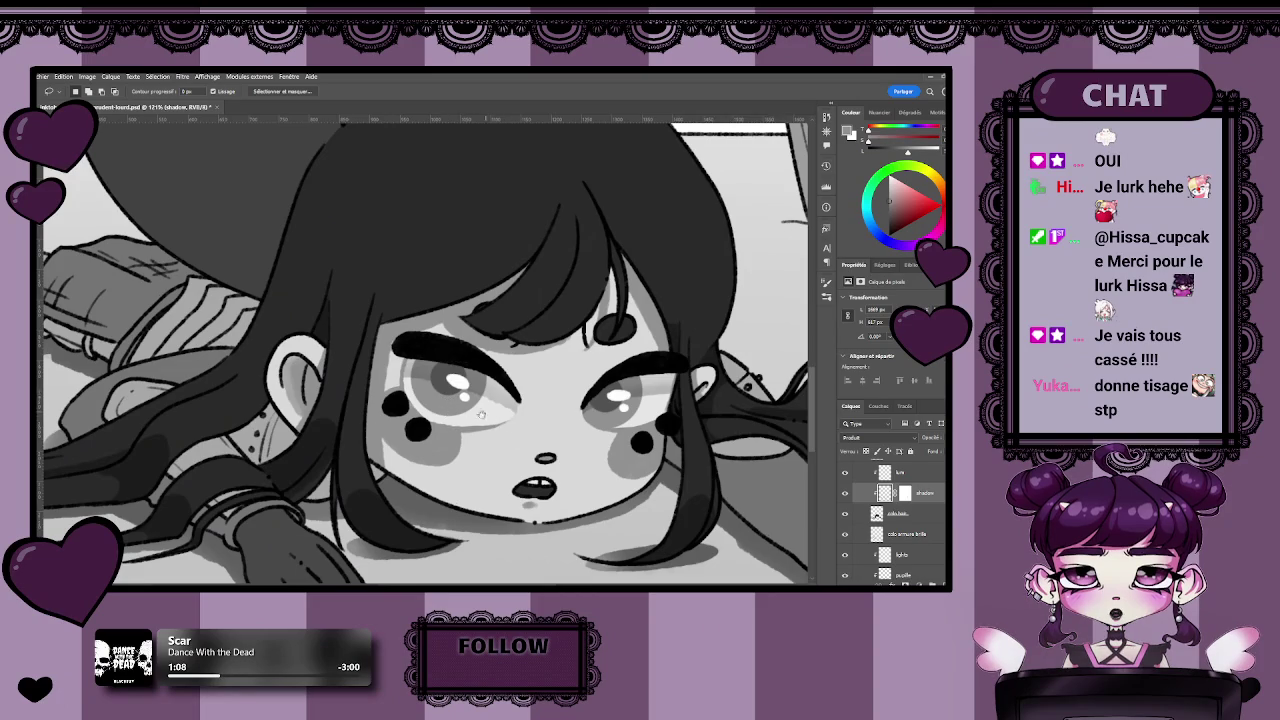
Fine-tune the face framing and switch to the Brush tool.
left_click_drag(460, 410, 490, 401)
scroll(490, 401, "down", 2)
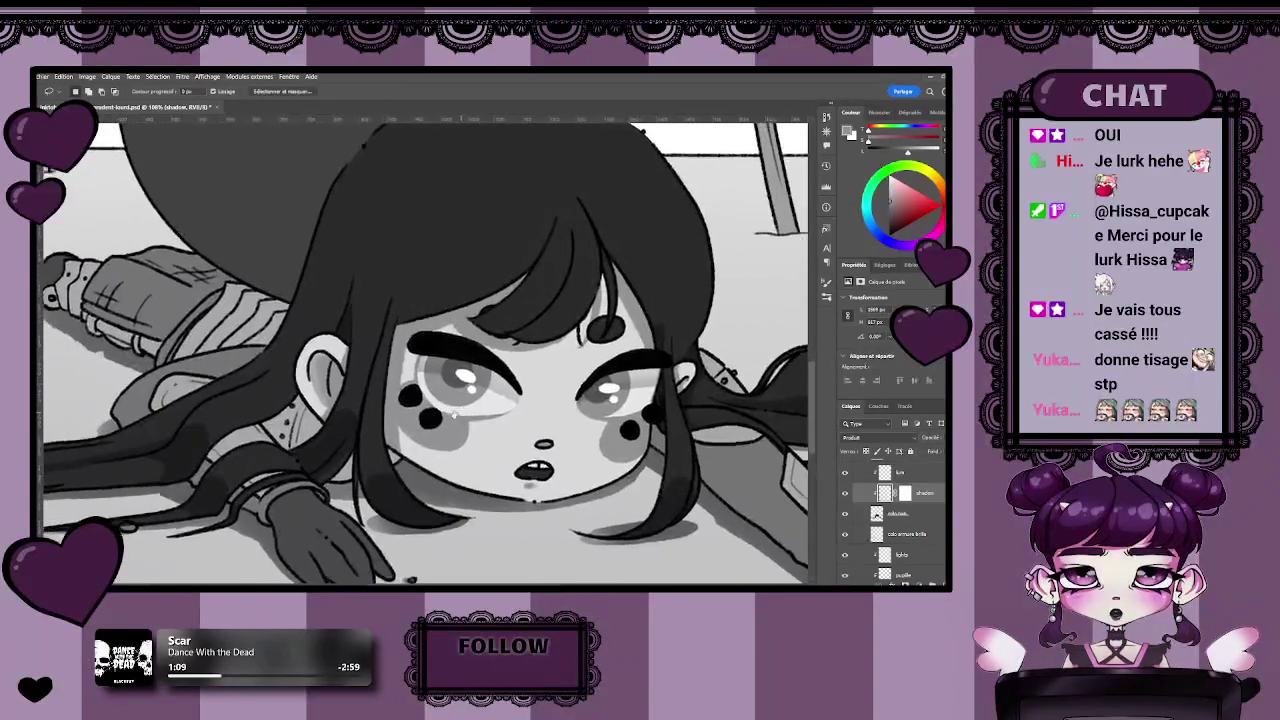
scroll(457, 428, "up", 2)
scroll(575, 439, "down", 3)
scroll(575, 439, "up", 1)
scroll(575, 439, "up", 1)
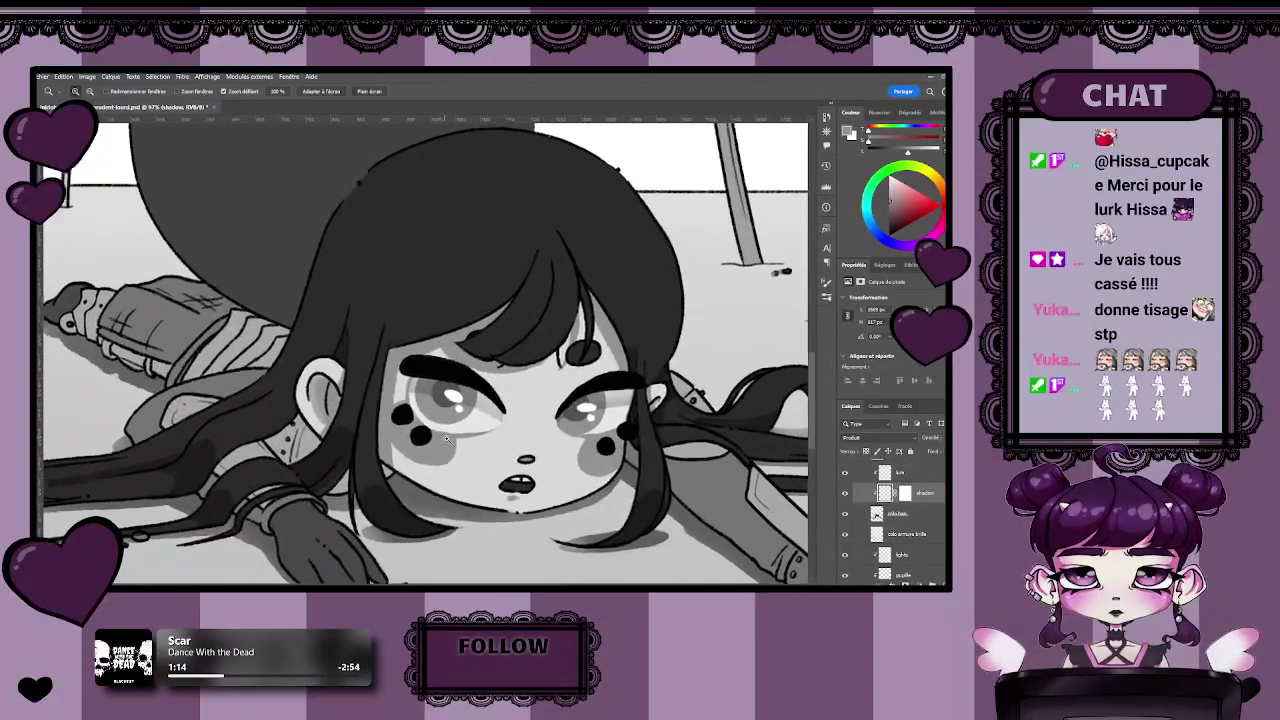
scroll(468, 450, "up", 2)
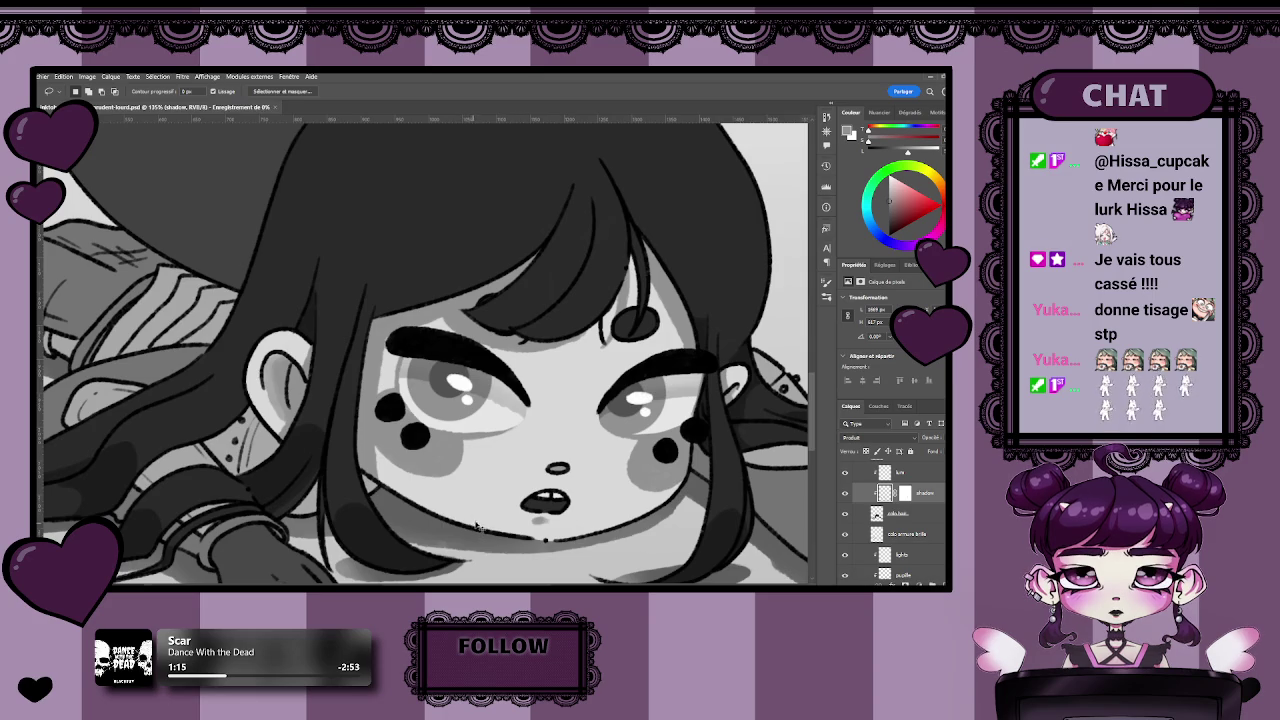
left_click_drag(594, 441, 540, 441)
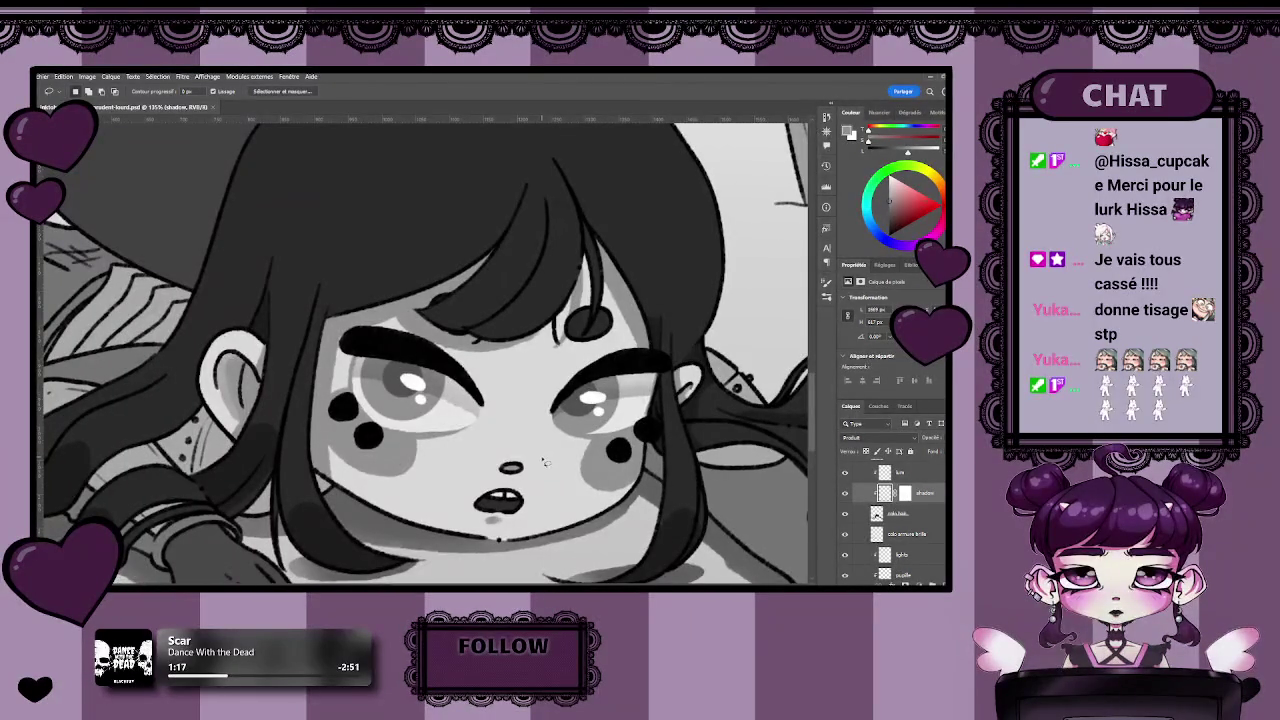
left_click_drag(365, 330, 388, 343)
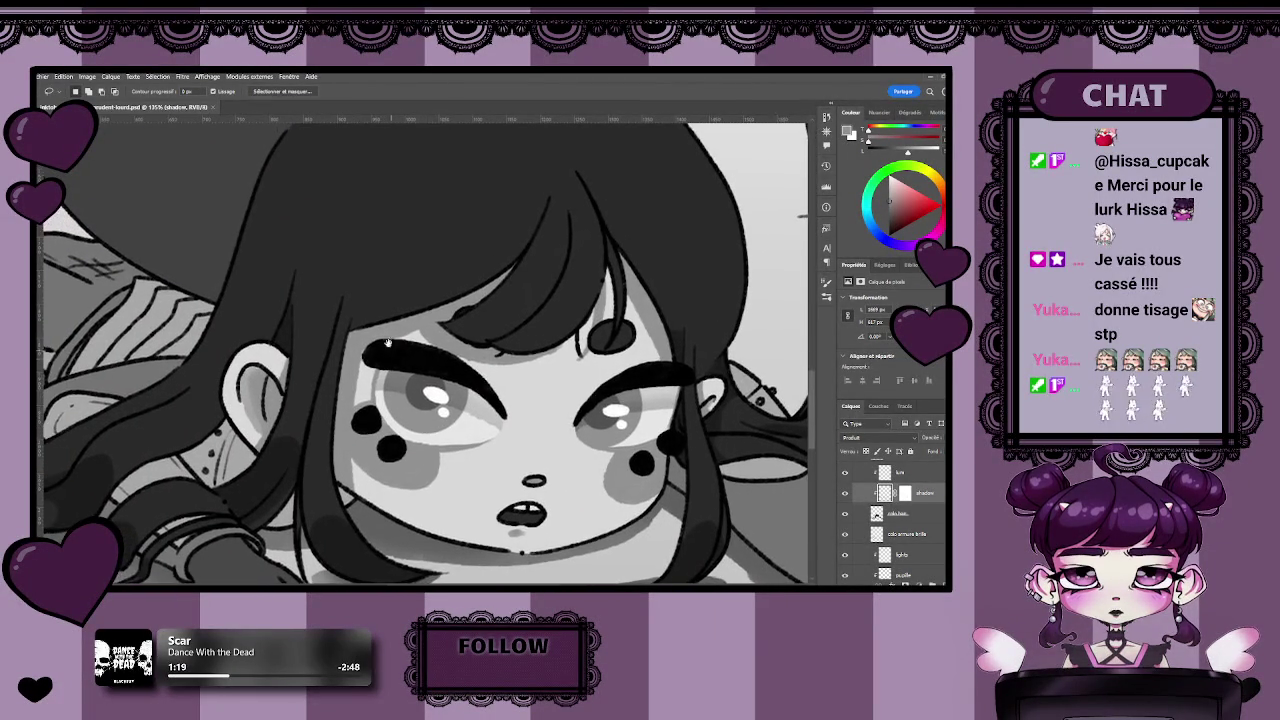
left_click_drag(618, 422, 567, 447)
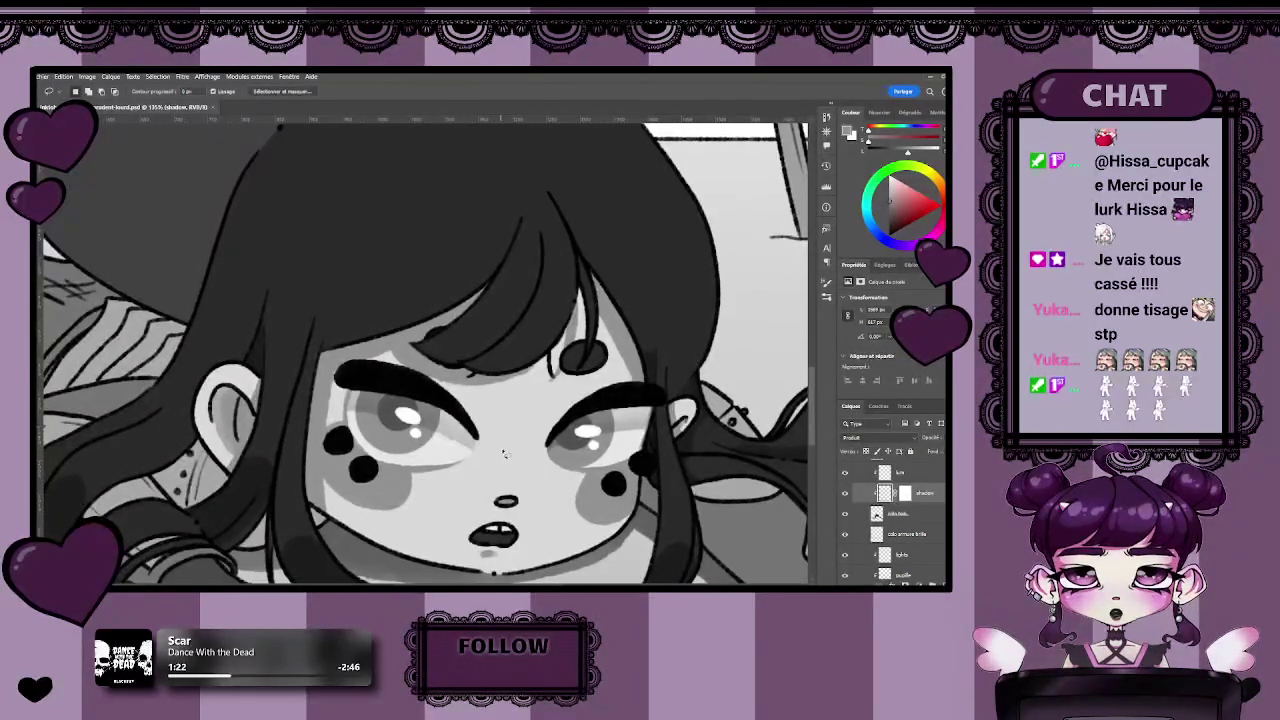
key("b")
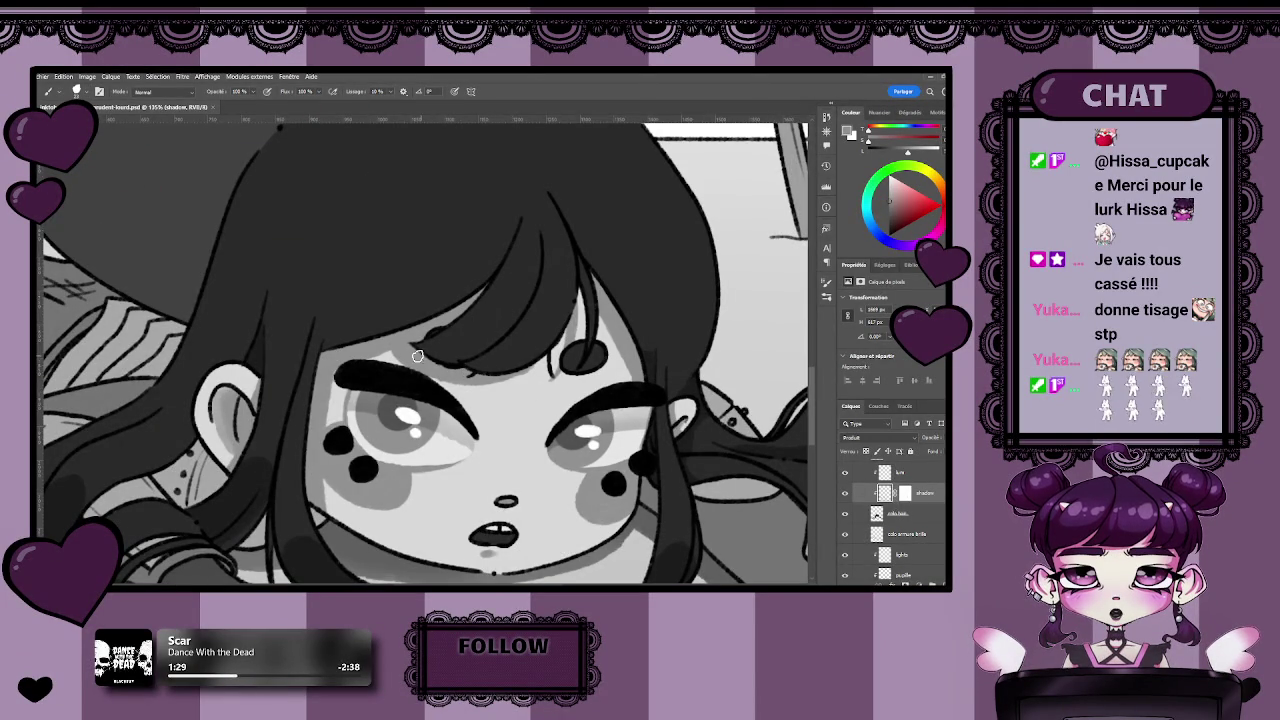
Paint Multiply shading around the ear and on the bangs above the left eye.
left_click_drag(519, 433, 476, 403)
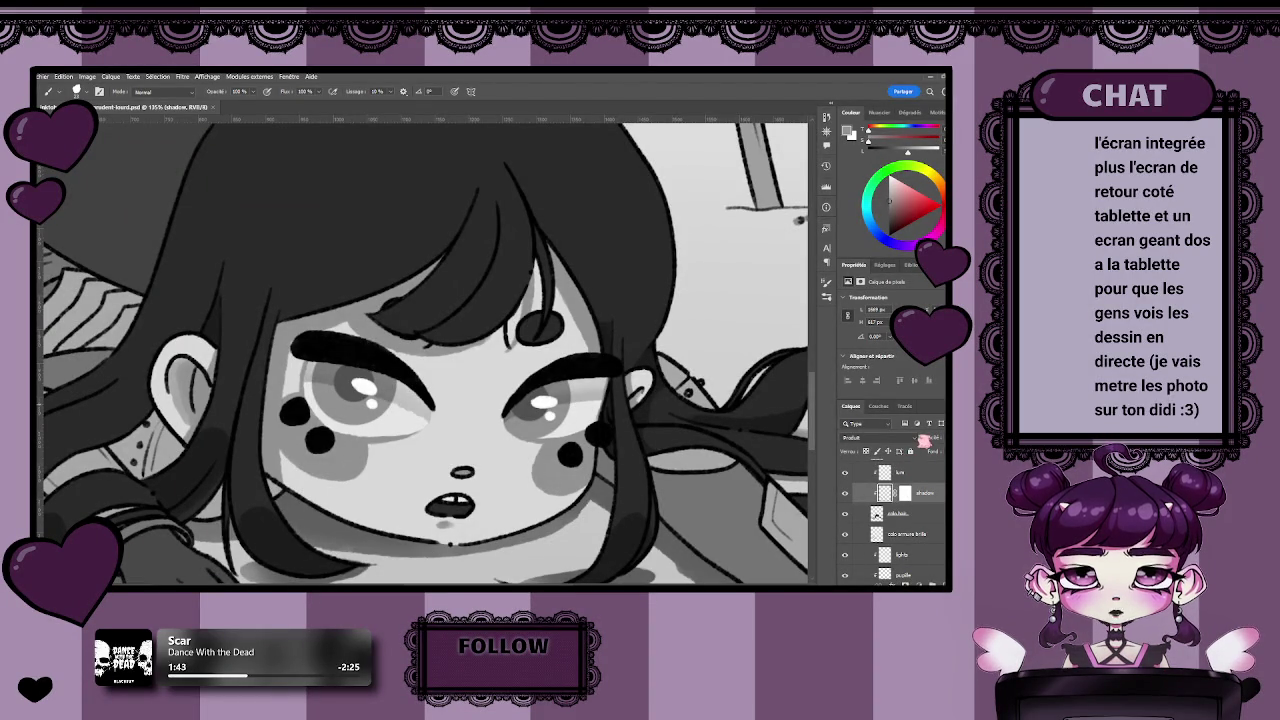
scroll(918, 440, "up", 3)
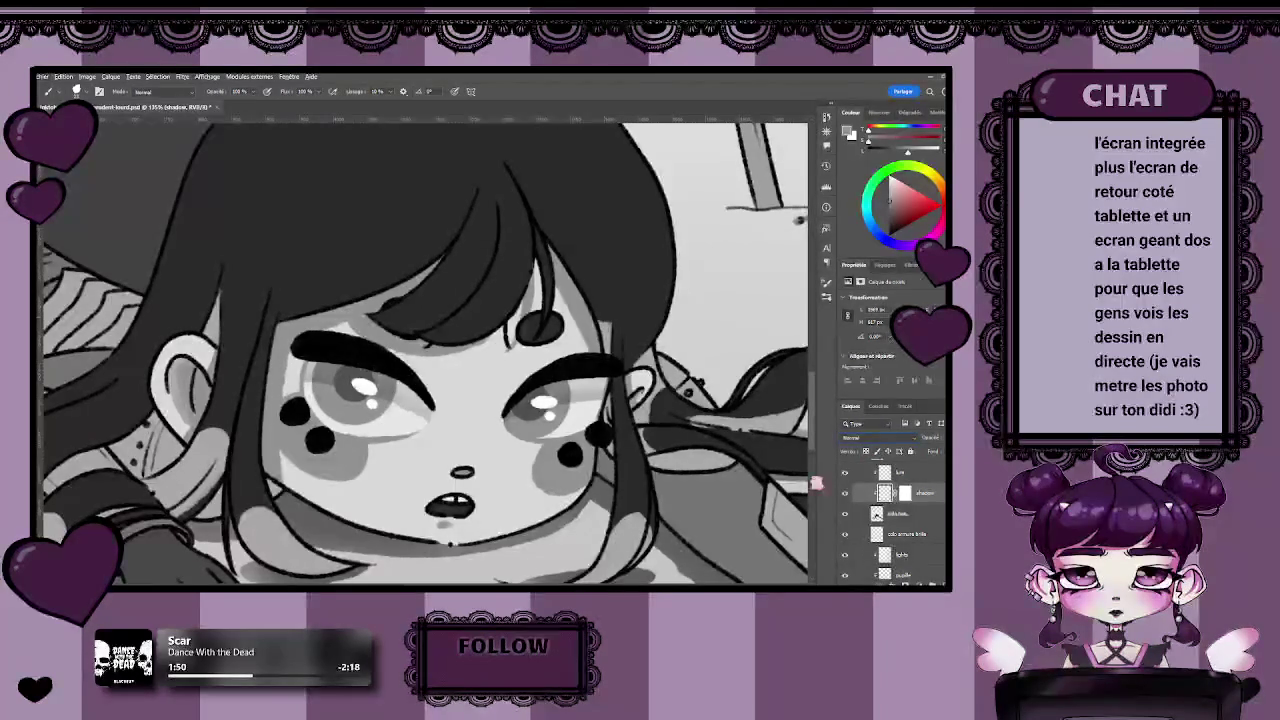
left_click_drag(210, 436, 197, 462)
key("shift+alt+m")
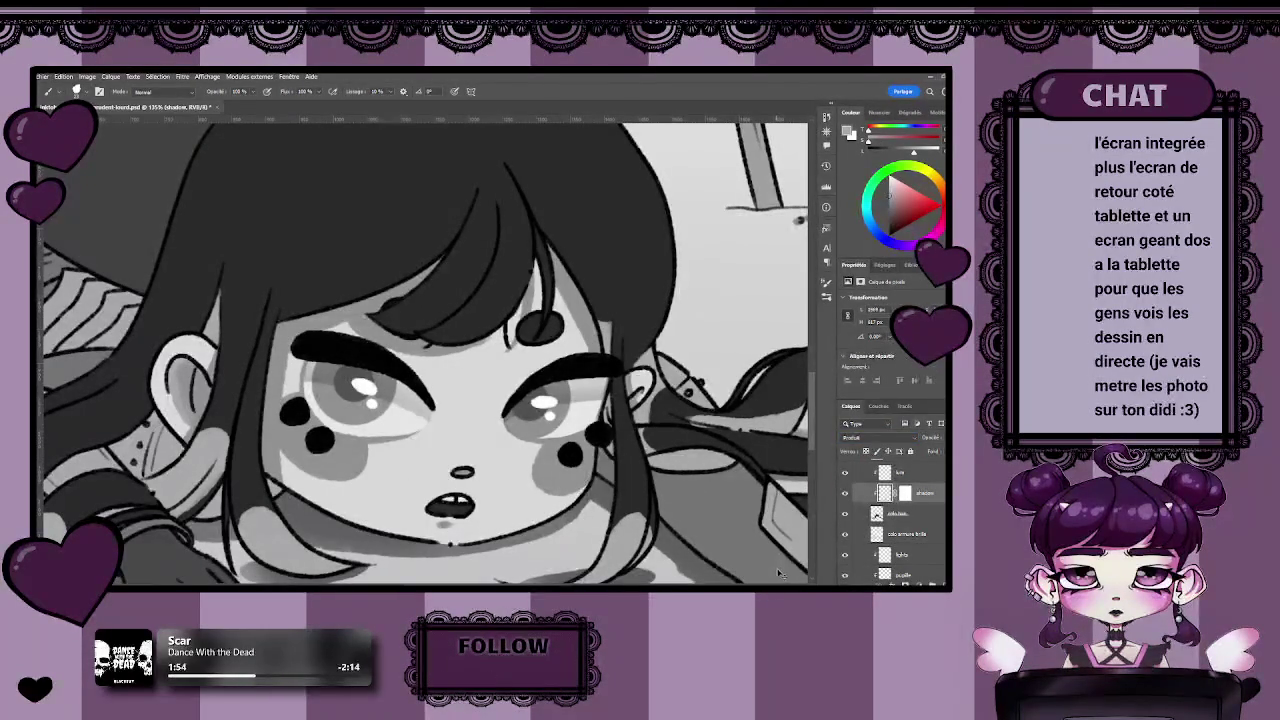
left_click_drag(410, 296, 388, 312)
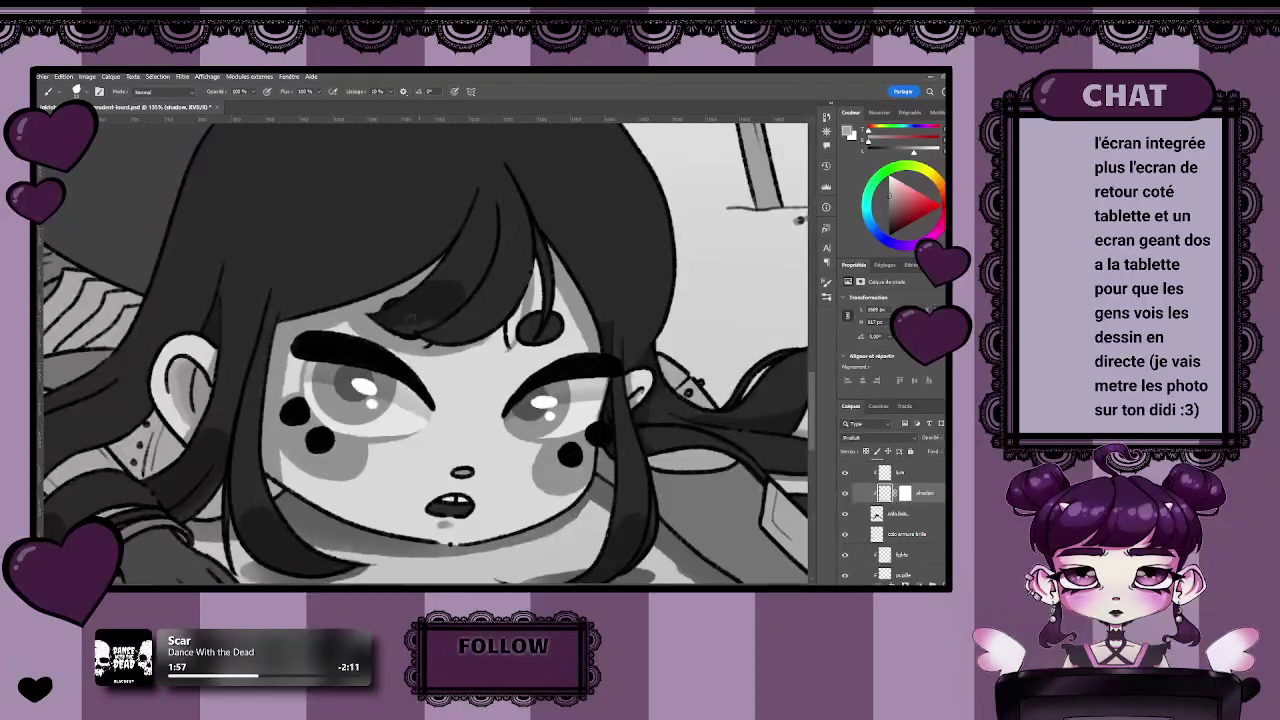
left_click_drag(462, 306, 412, 333)
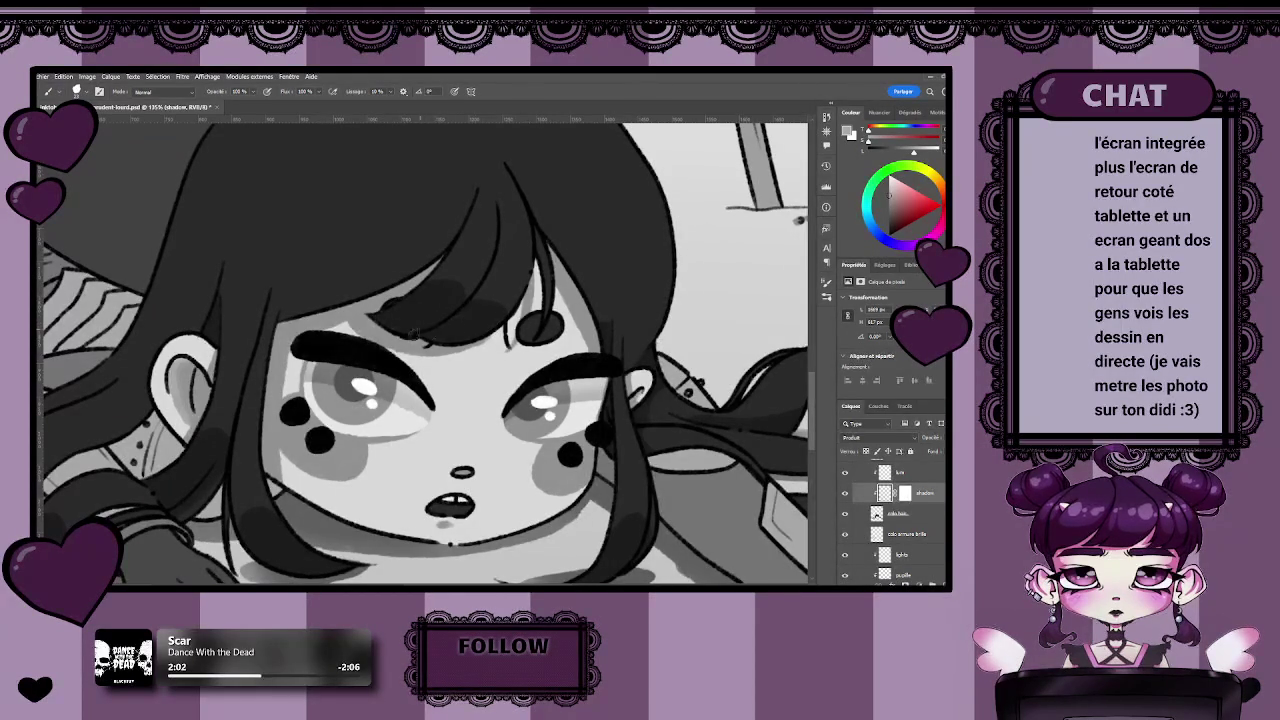
Check the whole illustration twice with Ctrl+0, zooming back onto the face each time.
key("z")
key("ctrl+0")
left_click(497, 410)
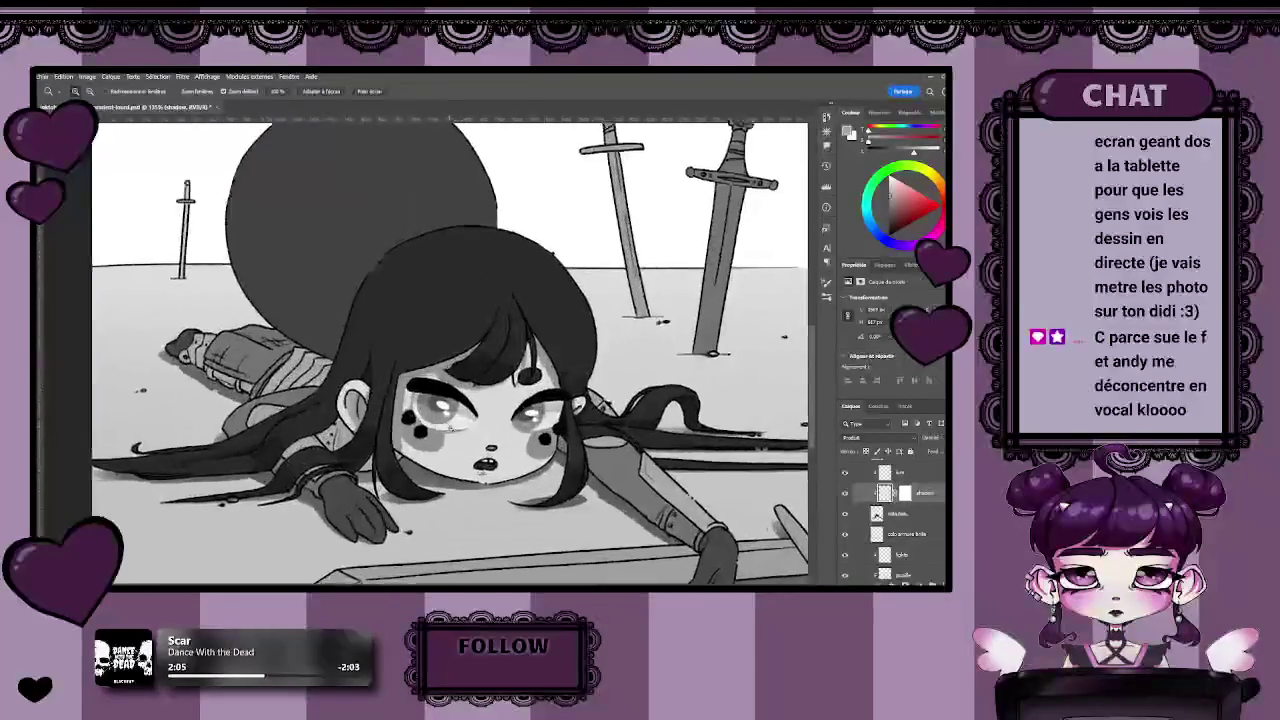
key("b")
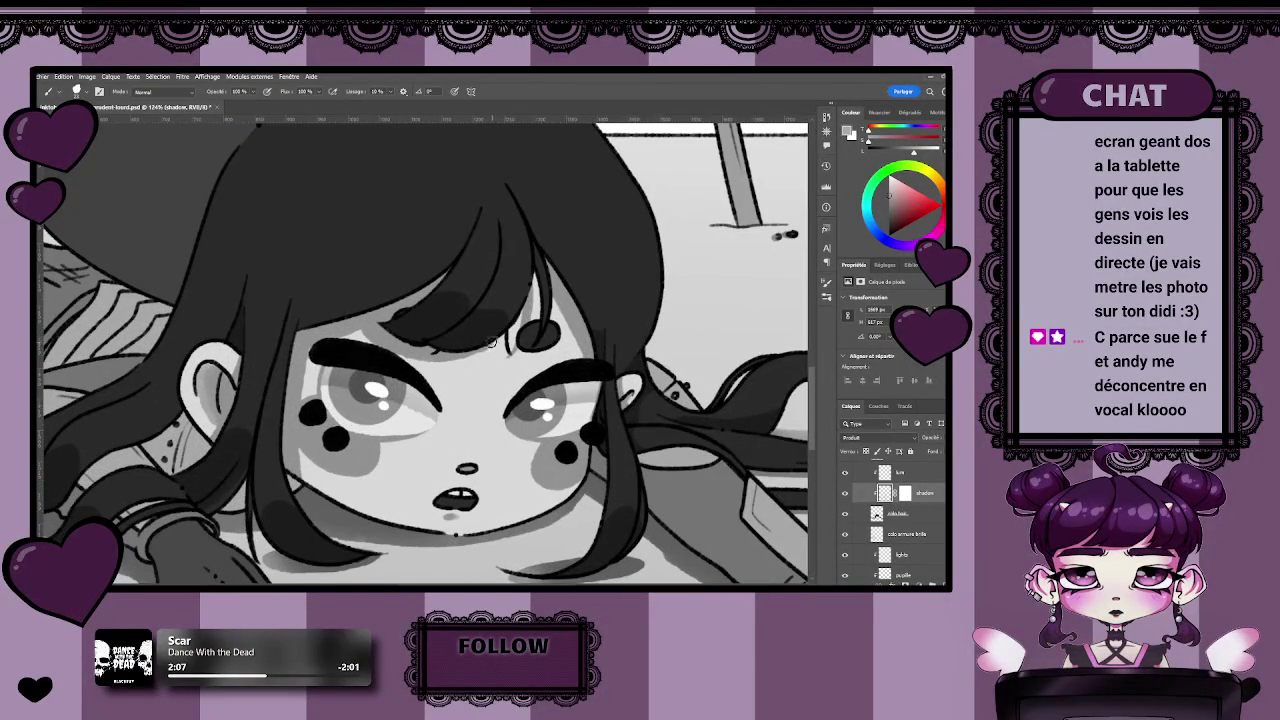
key("z")
key("ctrl+0")
left_click(437, 400)
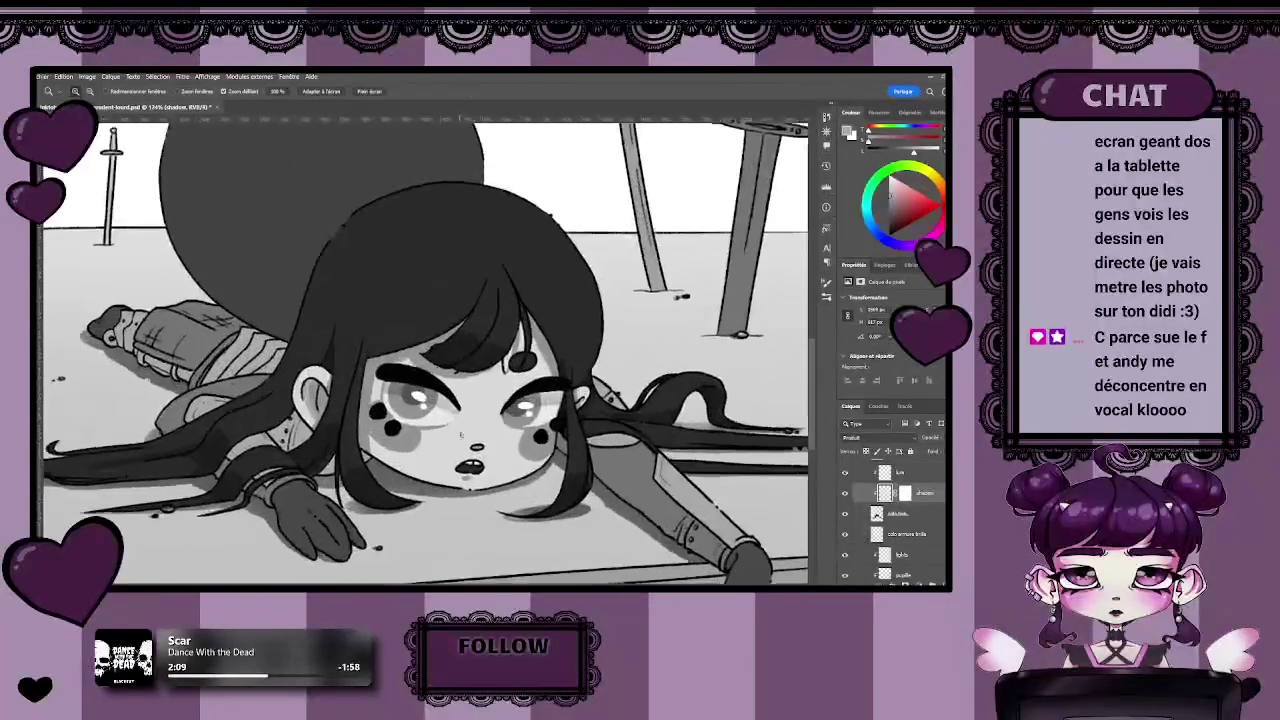
key("b")
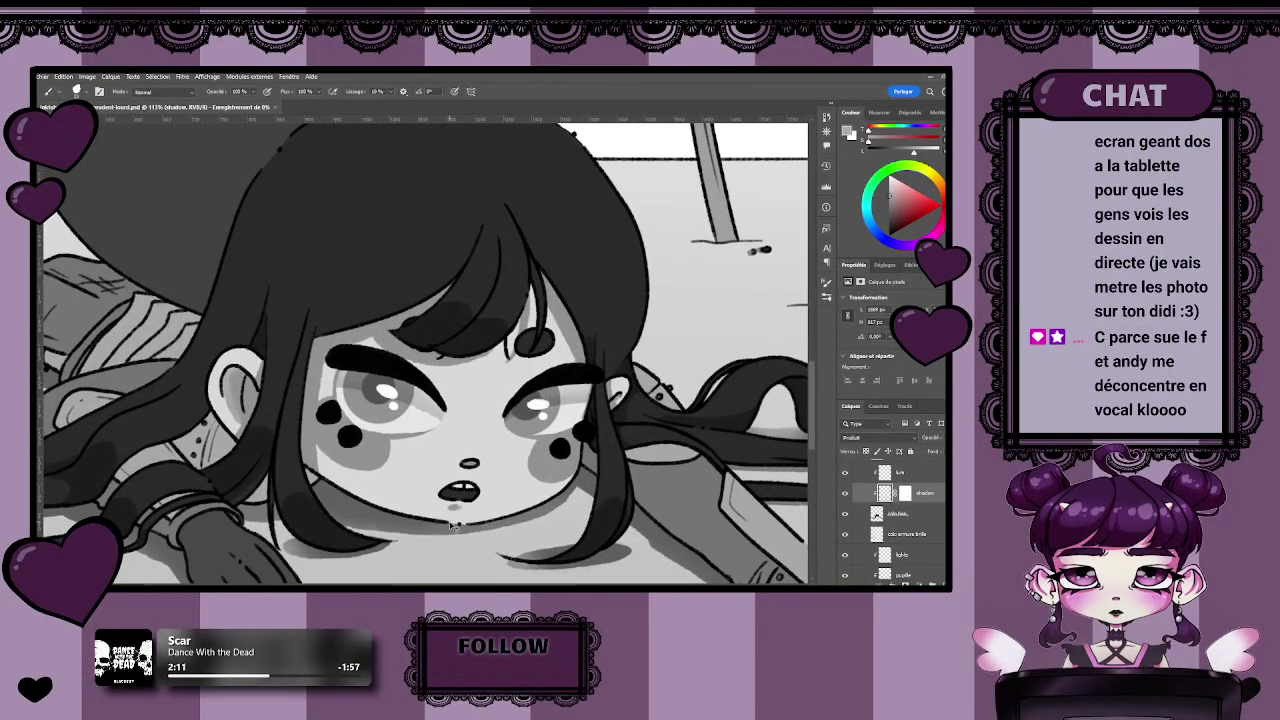
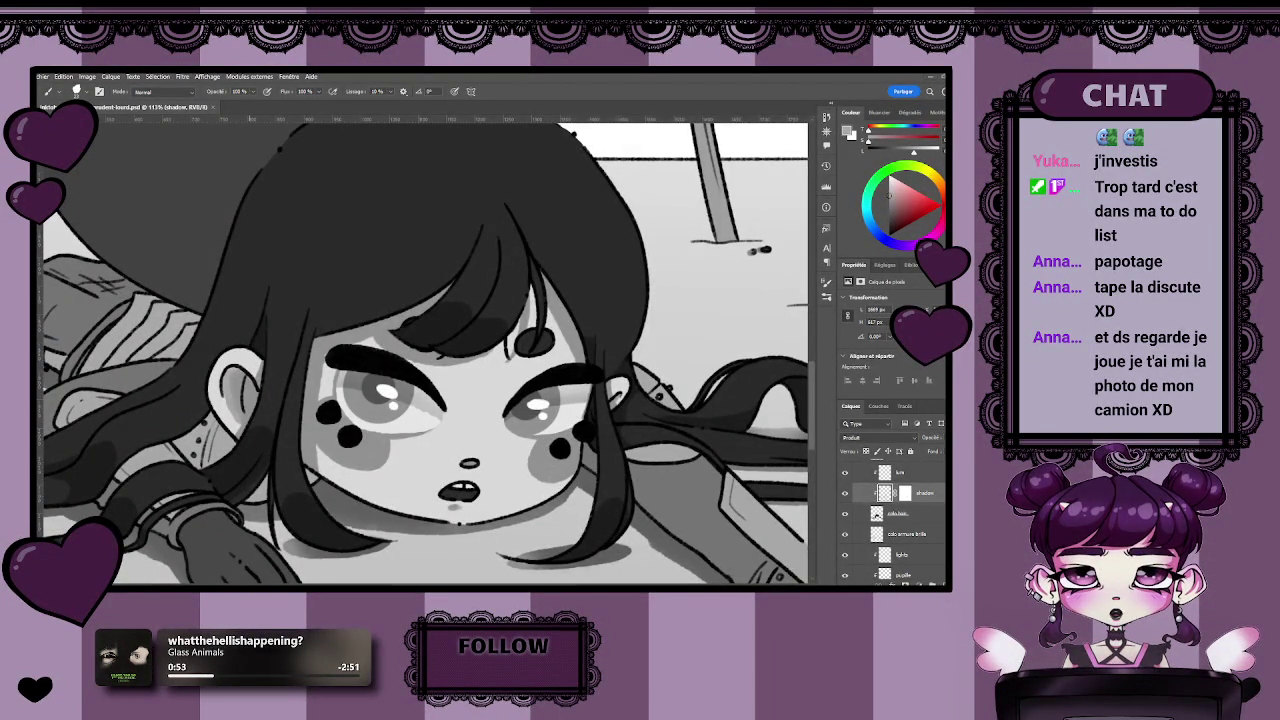
Zoom in on the face and move to the layer above the shadow layer.
scroll(454, 507, "down", 3)
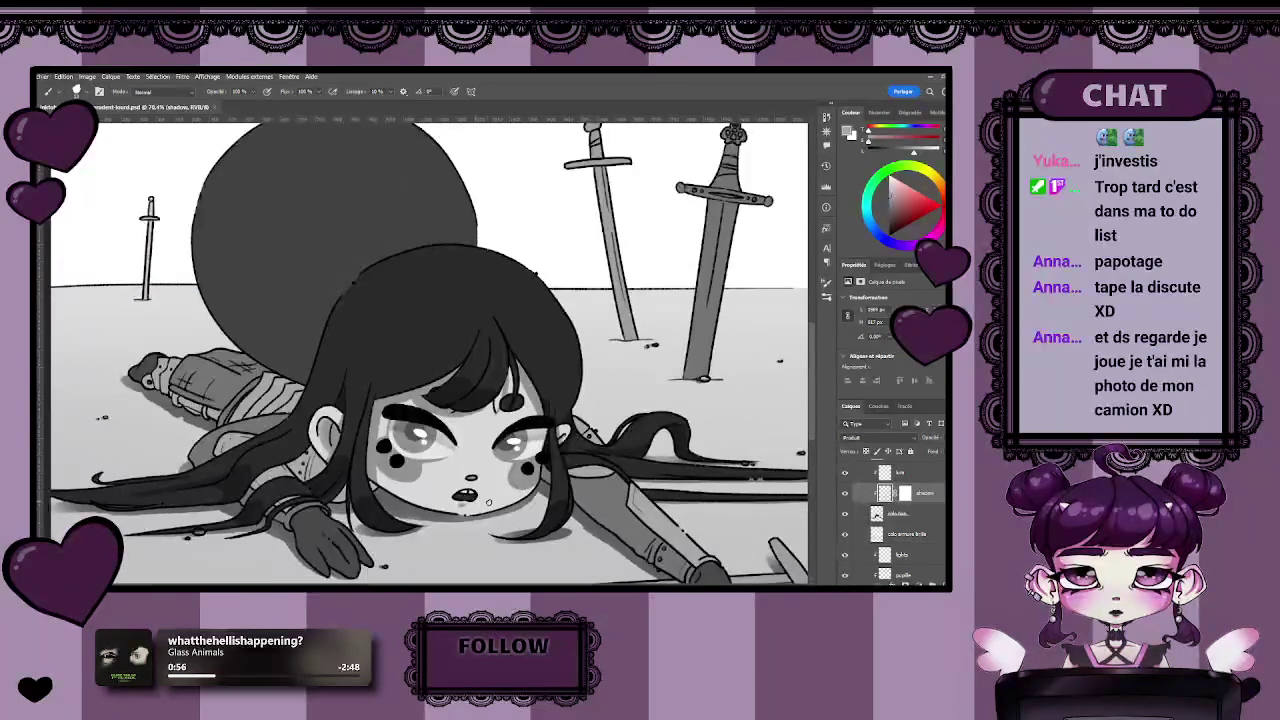
scroll(313, 344, "up", 1)
scroll(313, 344, "up", 4)
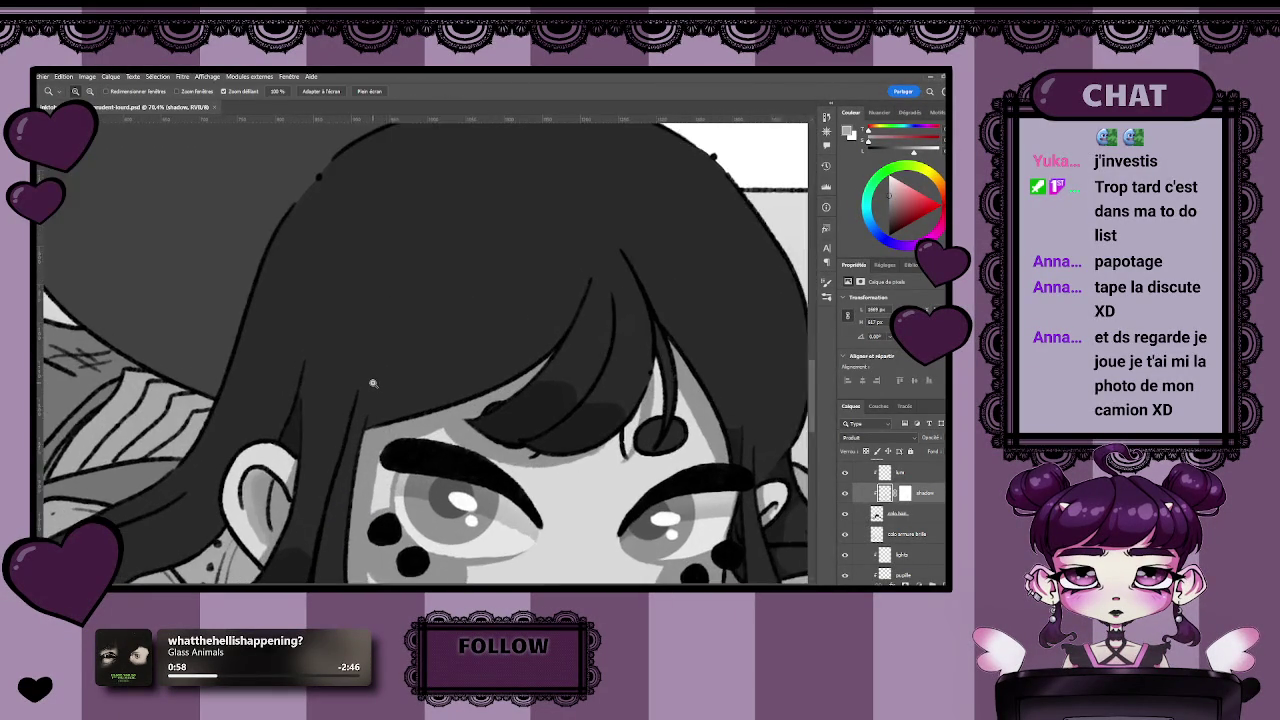
key("l")
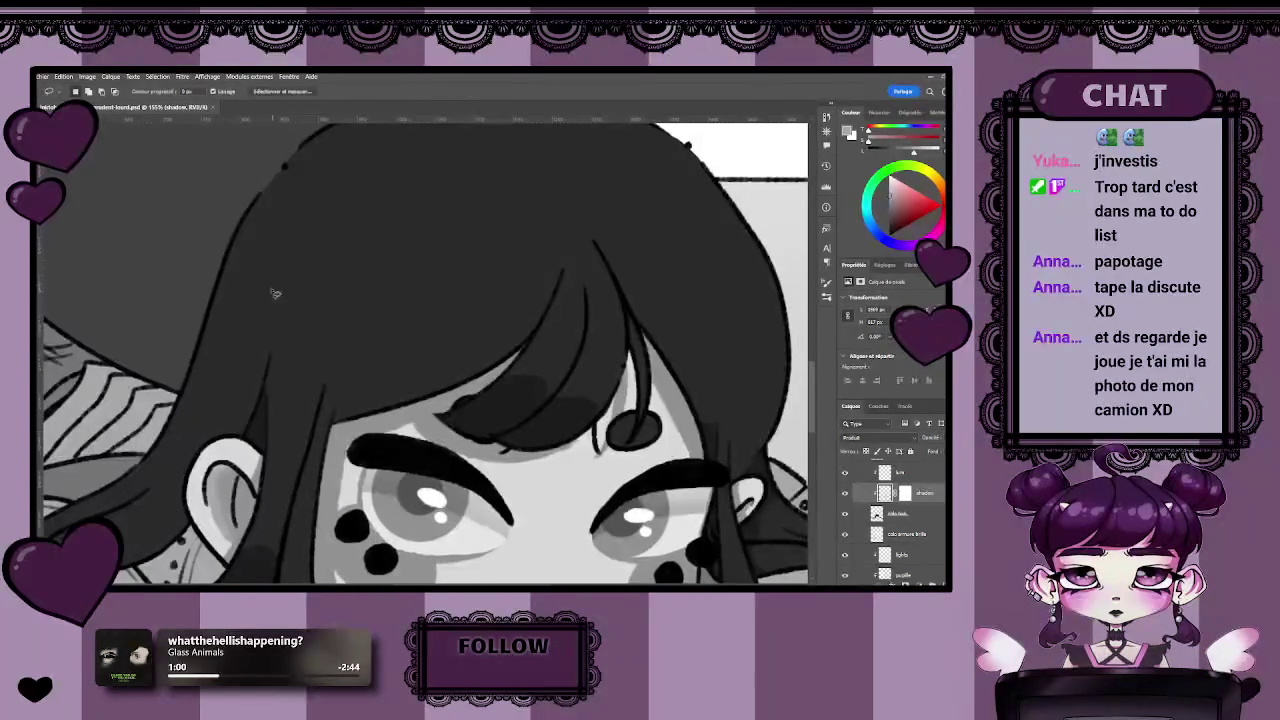
left_click_drag(232, 263, 242, 268)
key("alt+bracketright")
Try lasso selections of the hair strip and fringe, clear them, then lasso the bangs and upper hair.
left_click_drag(507, 352, 455, 338)
mouse_move(222, 237)
left_mouse_down()
mouse_move(394, 314)
mouse_move(518, 347)
mouse_move(145, 300)
left_mouse_up()
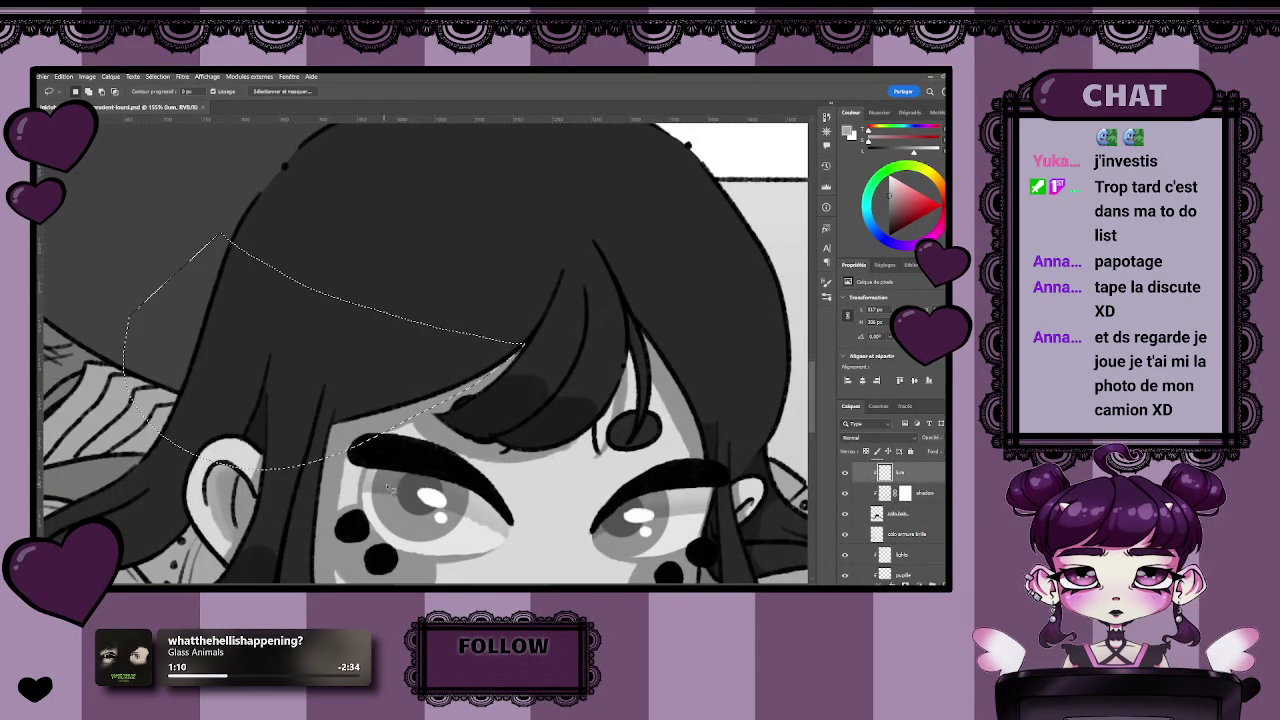
left_click_drag(541, 330, 624, 362)
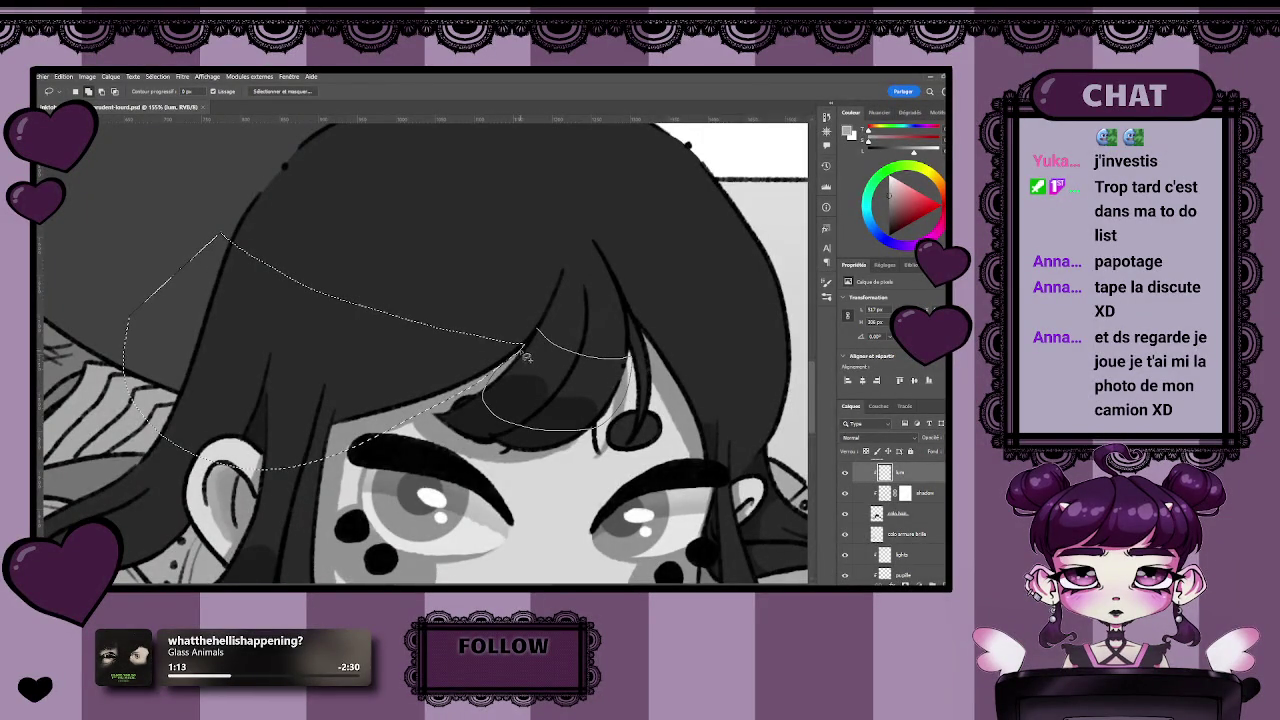
key("ctrl+d")
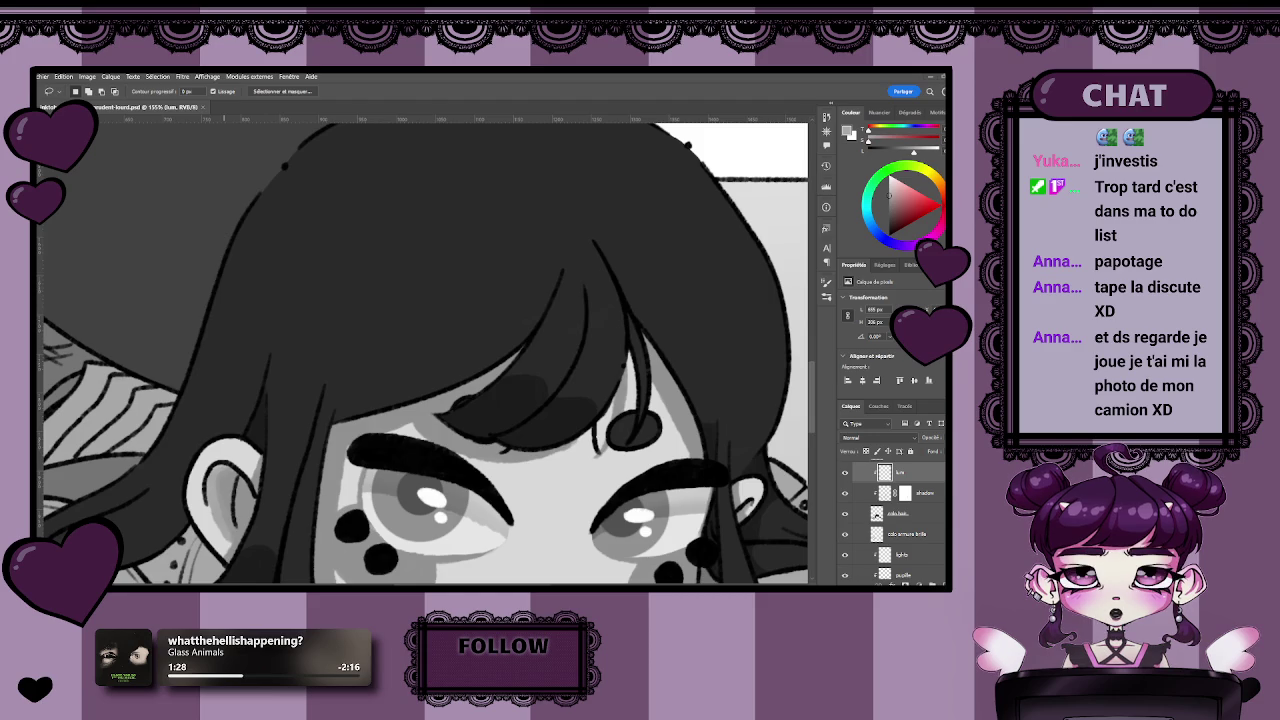
left_click_drag(217, 232, 494, 450)
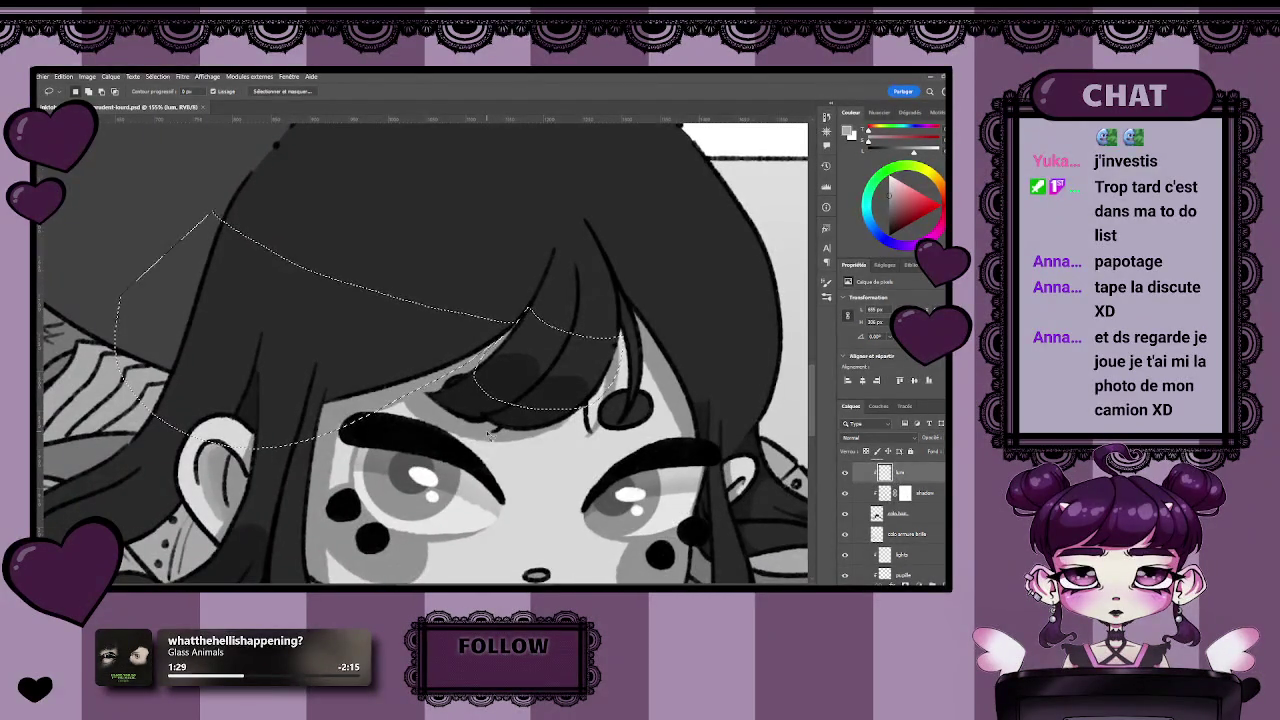
Brush a soft light-grey sheen across the selected upper hair, then deselect.
key("b")
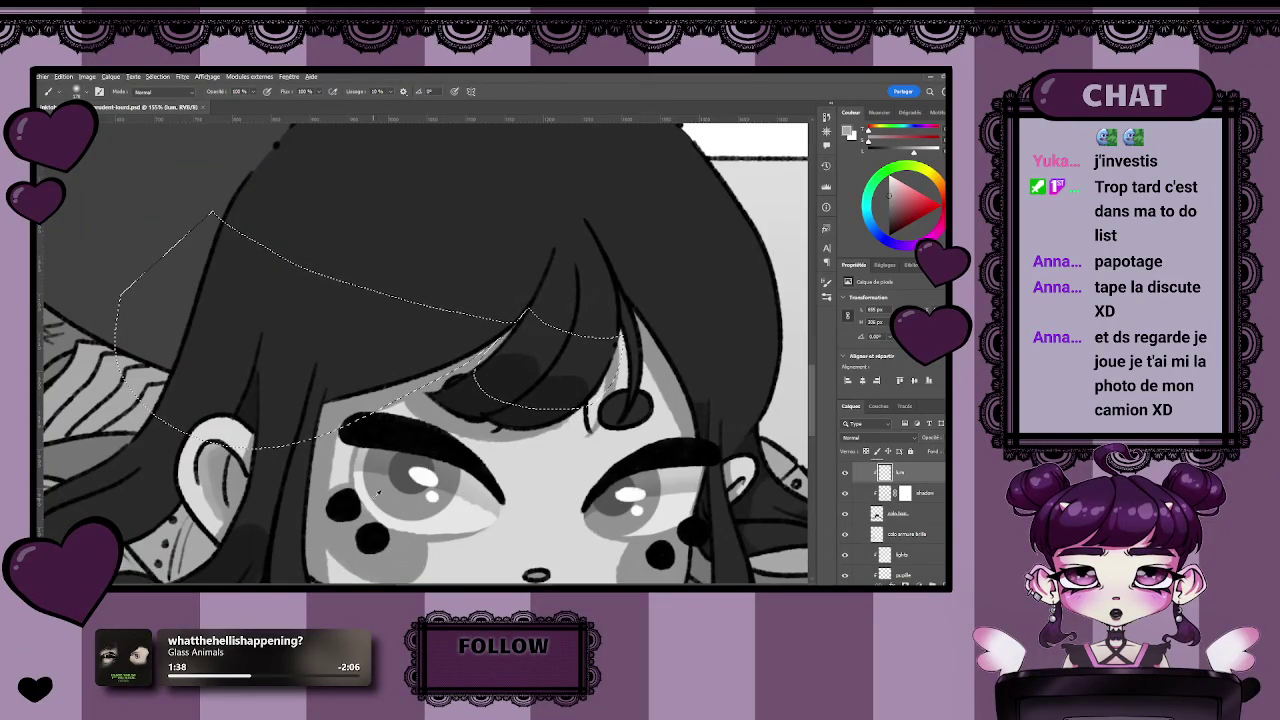
left_click_drag(229, 206, 554, 270)
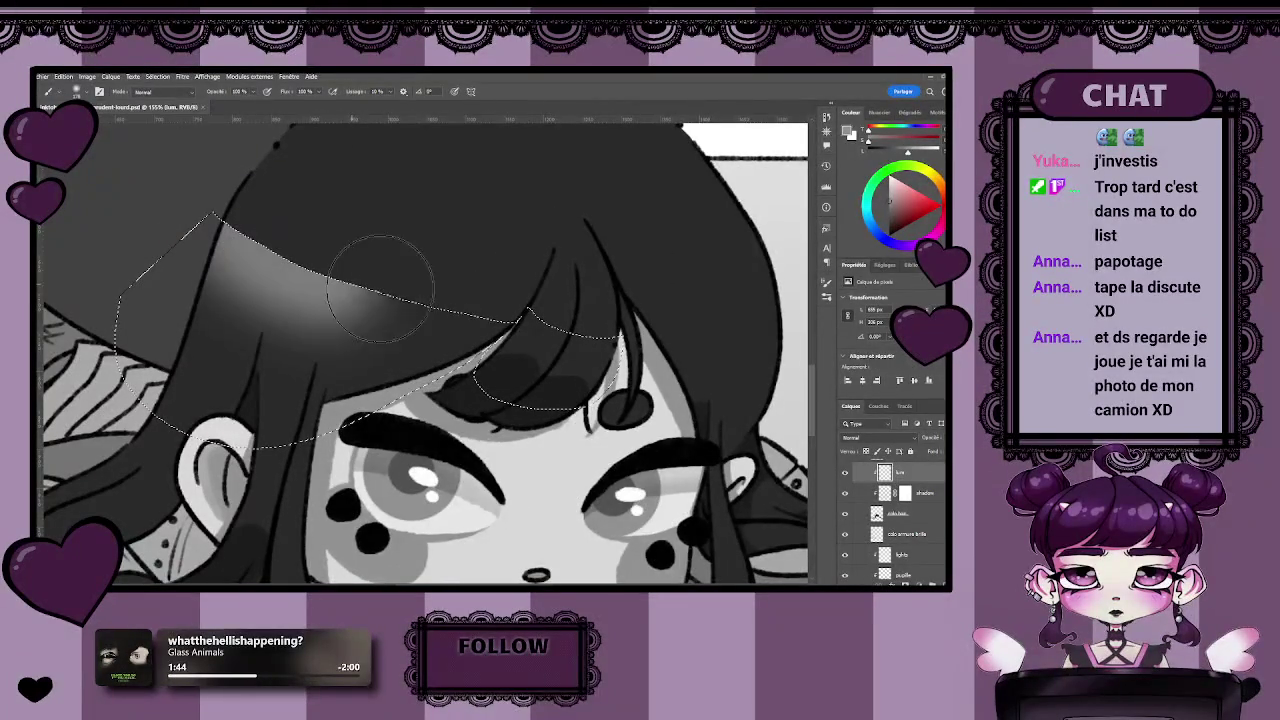
left_click_drag(230, 232, 439, 346)
key("ctrl+z")
key("ctrl+z")
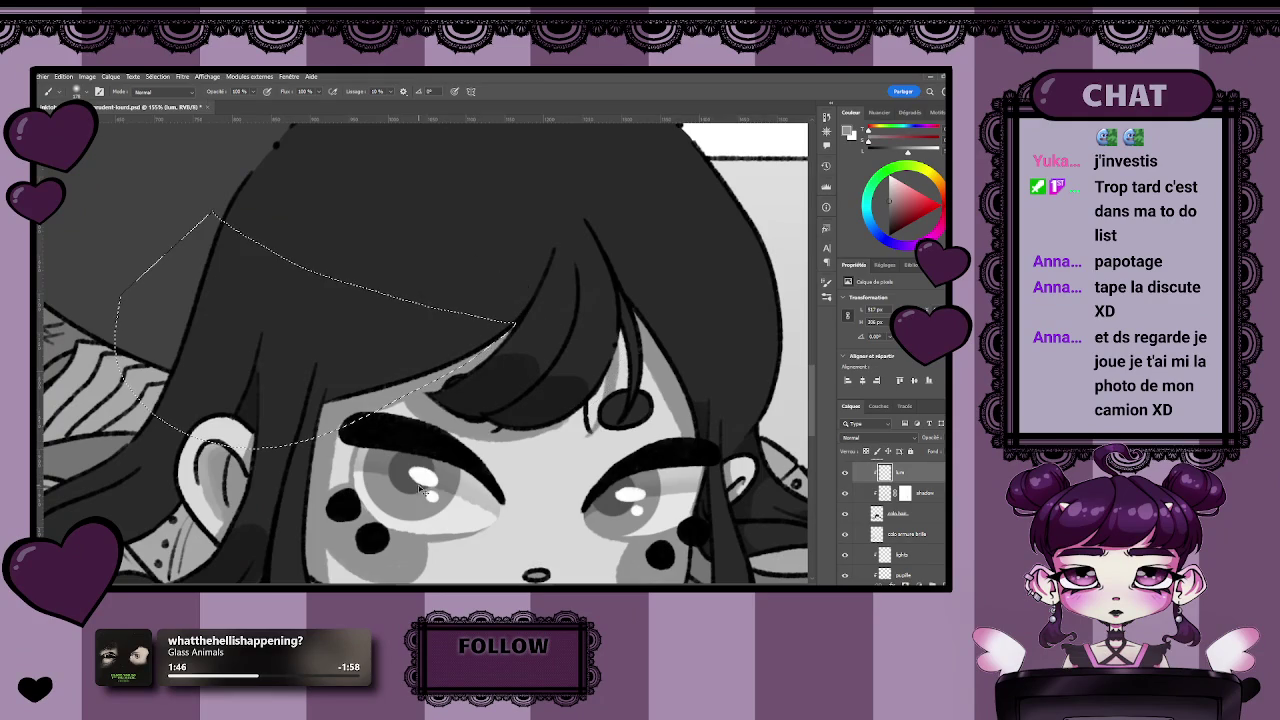
left_click_drag(257, 218, 571, 286)
key("ctrl+z")
mouse_move(263, 223)
left_mouse_down()
mouse_move(327, 296)
mouse_move(500, 325)
left_mouse_up()
key("ctrl+z")
mouse_move(237, 229)
left_mouse_down()
mouse_move(560, 327)
mouse_move(157, 243)
left_mouse_up()
key("ctrl+d")
Lasso the bangs above the left eye, shade them with the brush, and deselect.
key("l")
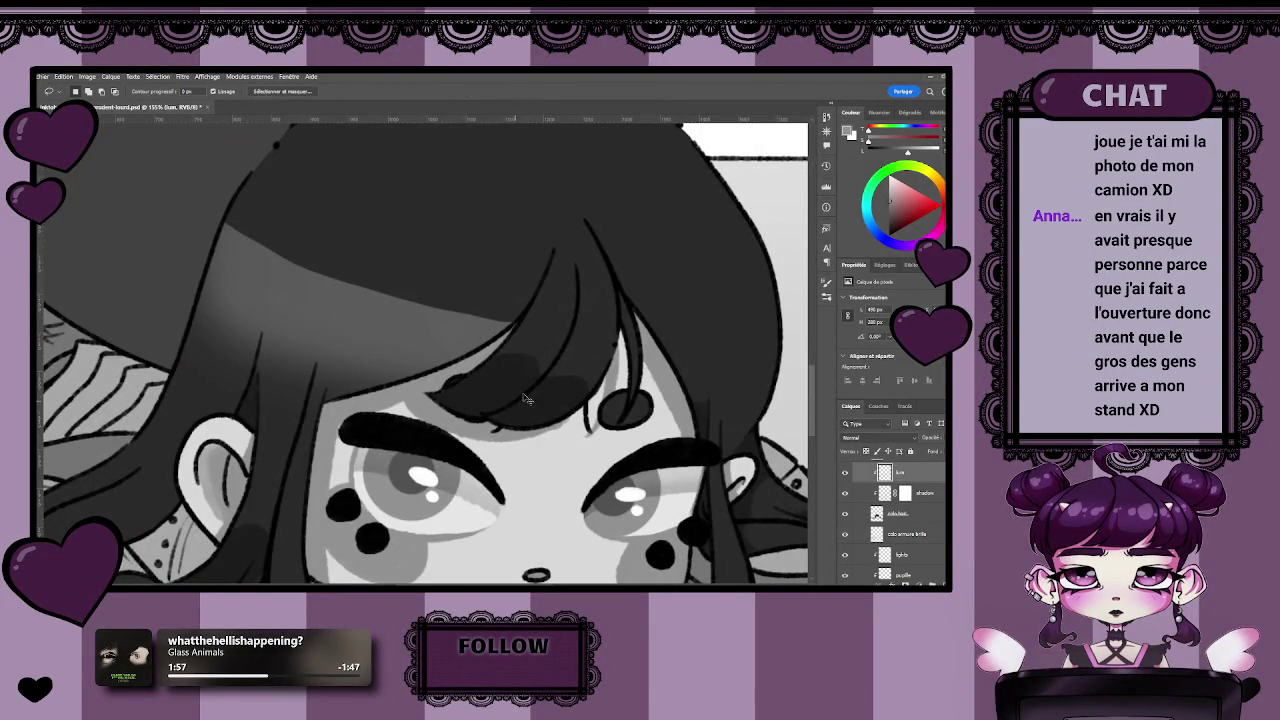
left_click_drag(614, 330, 608, 325)
key("ctrl+d")
left_click_drag(488, 370, 490, 366)
key("b")
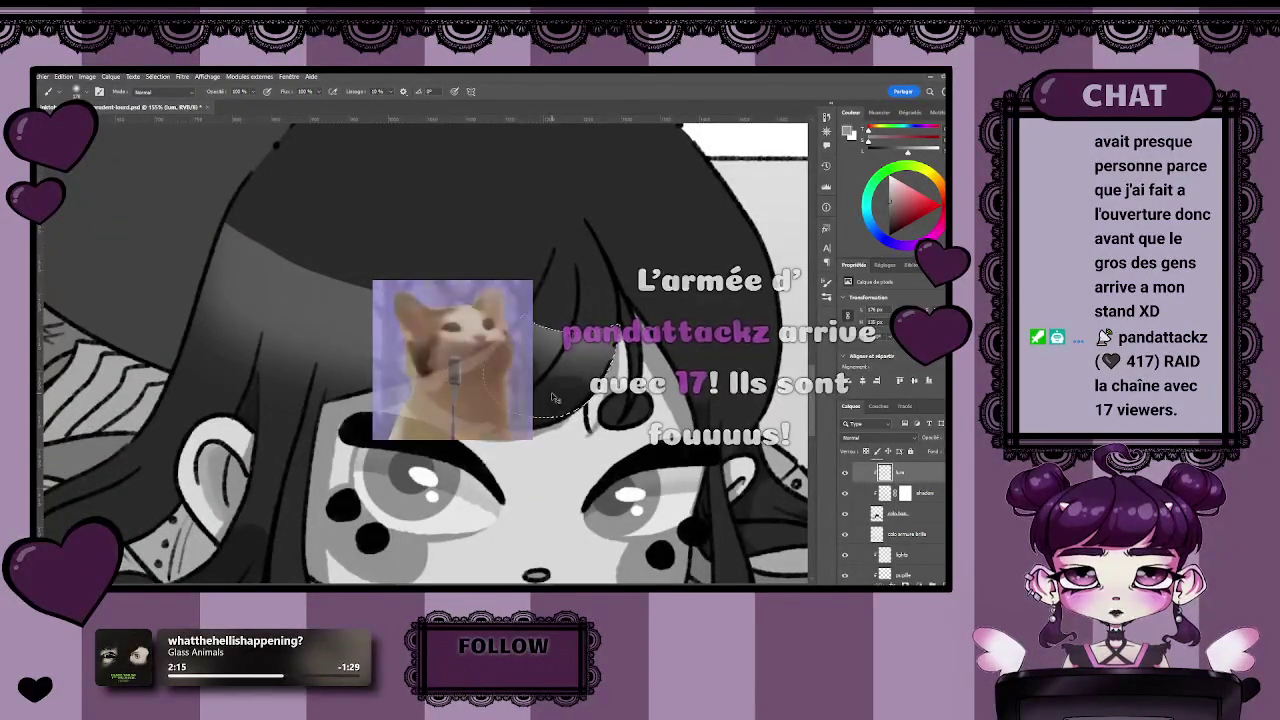
key("ctrl+d")
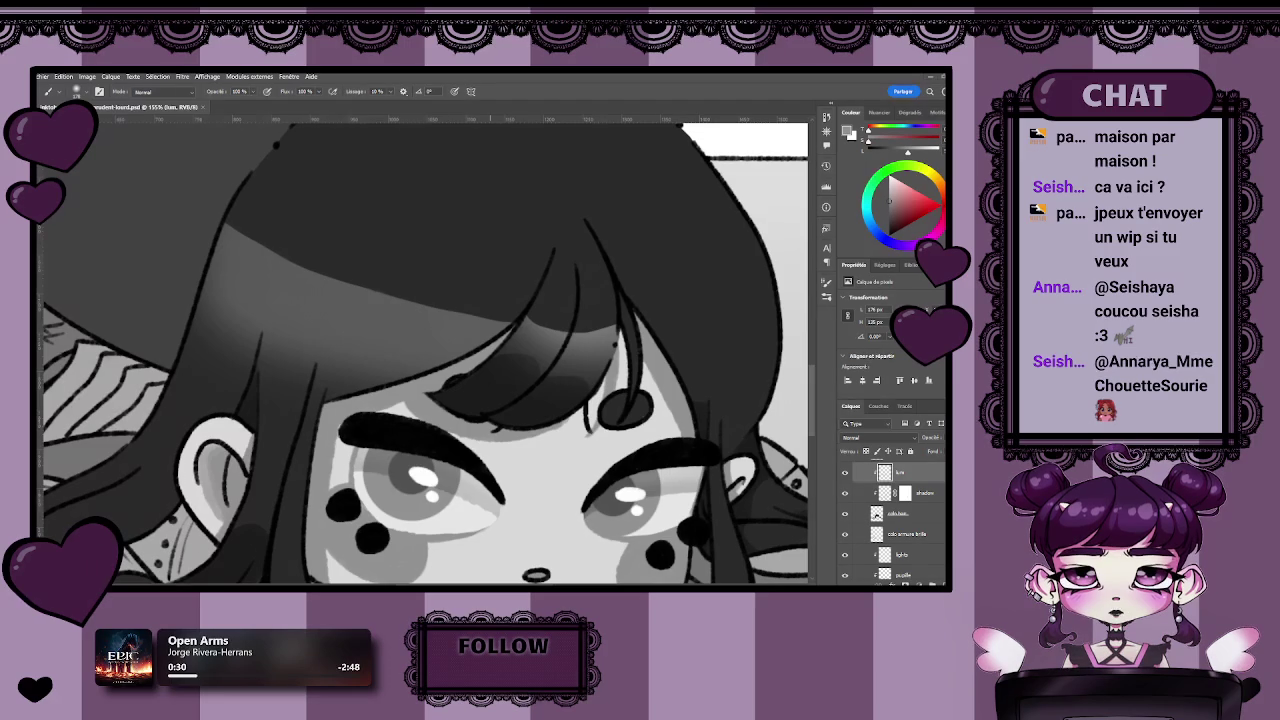
Zoom out to check the whole image, re-centre on the face, and lasso the hair beside the right eye.
scroll(400, 371, "down", 1)
scroll(340, 300, "down", 2)
scroll(342, 344, "down", 2)
scroll(338, 348, "down", 1)
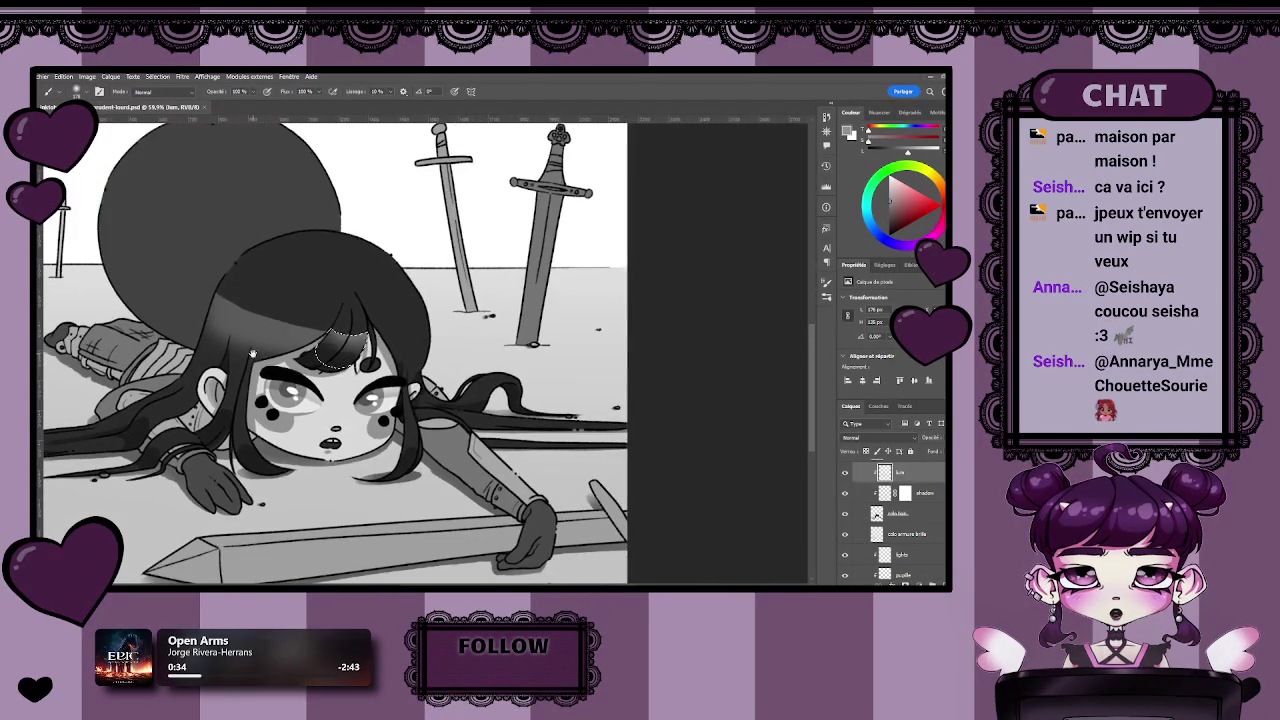
scroll(330, 356, "down", 1)
scroll(322, 366, "down", 1)
scroll(316, 374, "down", 1)
scroll(316, 374, "down", 1)
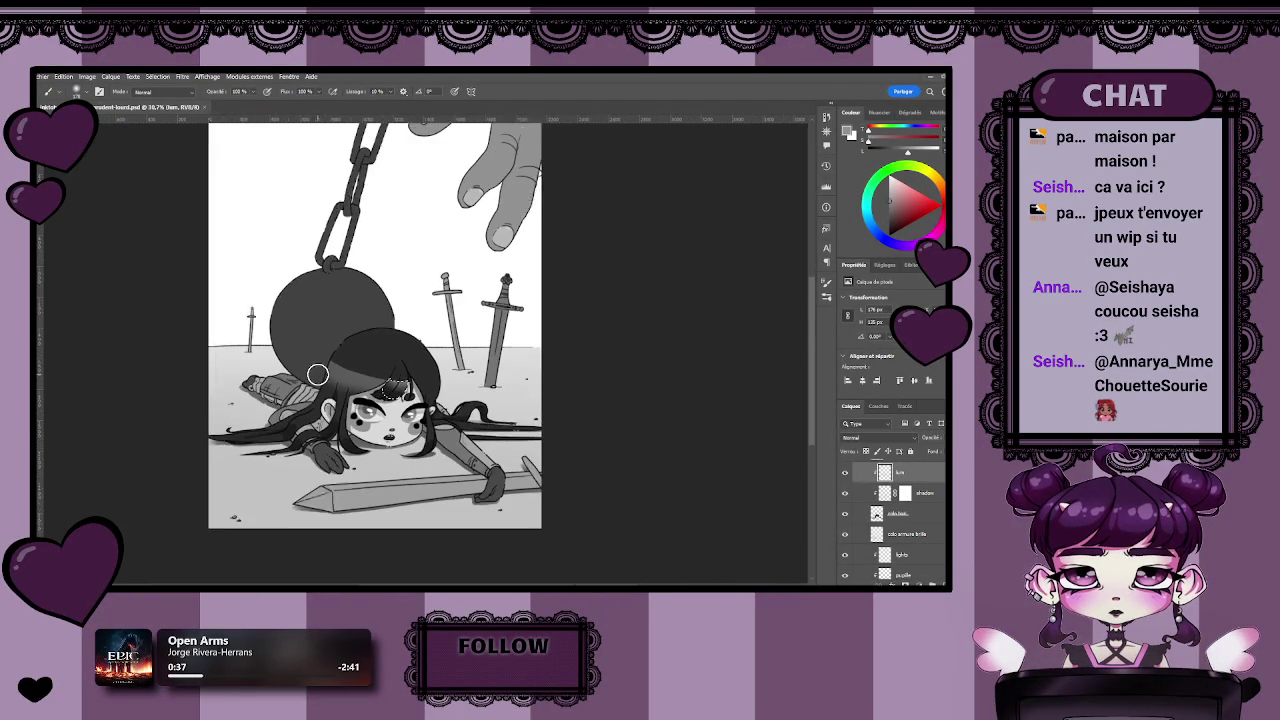
scroll(408, 380, "up", 1)
scroll(402, 374, "up", 2)
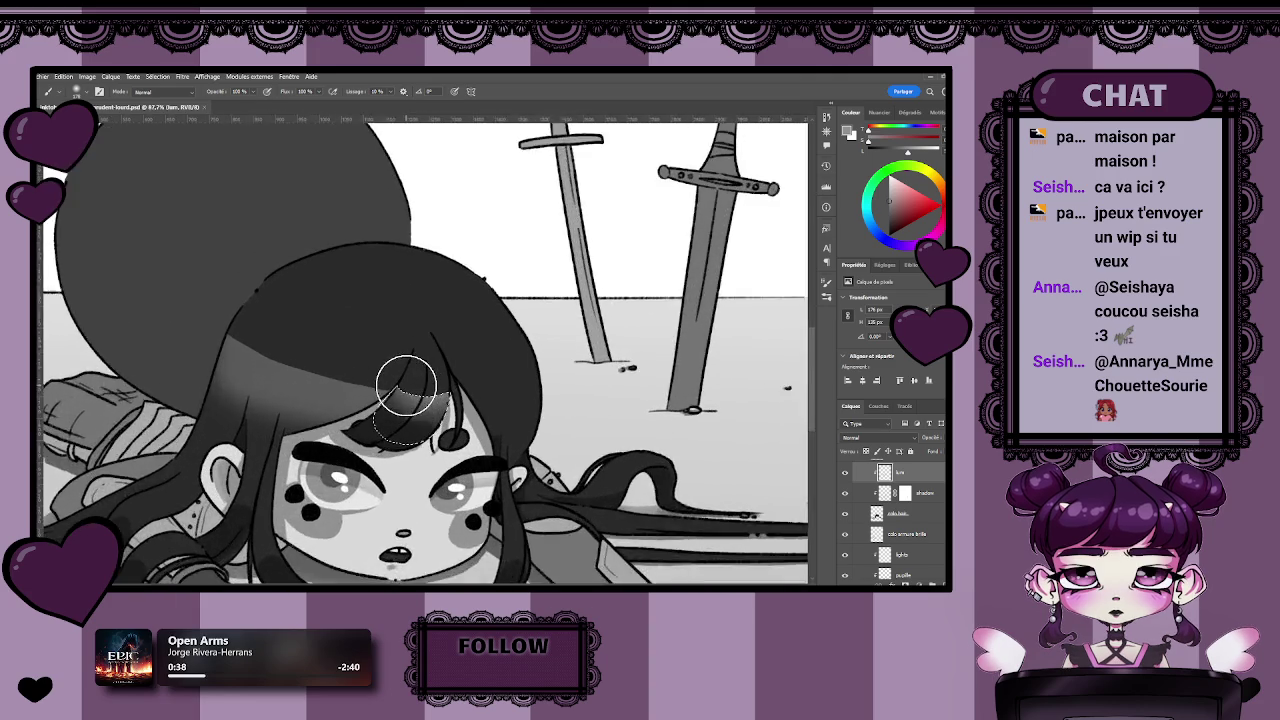
scroll(402, 374, "up", 3)
mouse_move(526, 393)
left_mouse_down()
mouse_move(502, 359)
mouse_move(565, 340)
mouse_move(580, 425)
mouse_move(455, 440)
left_mouse_up()
key("l")
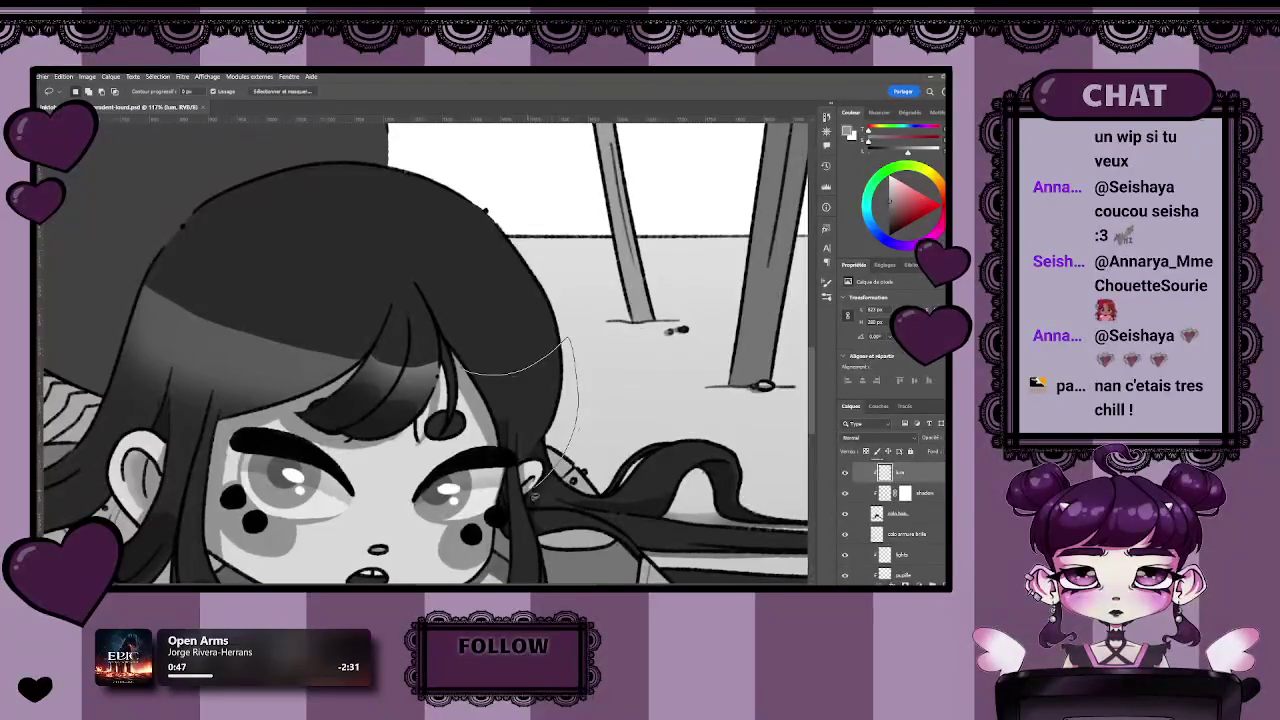
key("b")
key("l")
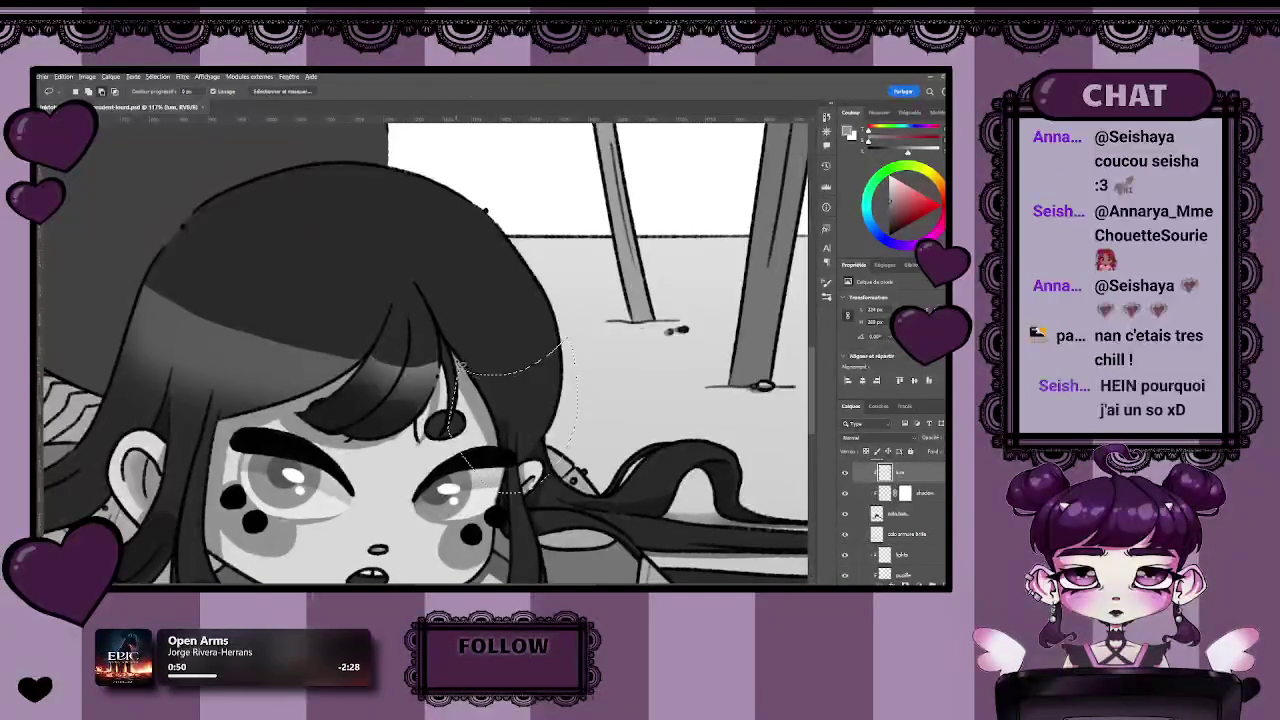
Trim the hair selection, paint darker shading inside it, and deselect.
left_click_drag(560, 340, 470, 480)
key("b")
mouse_move(471, 337)
left_mouse_down()
mouse_move(523, 417)
mouse_move(457, 357)
left_mouse_up()
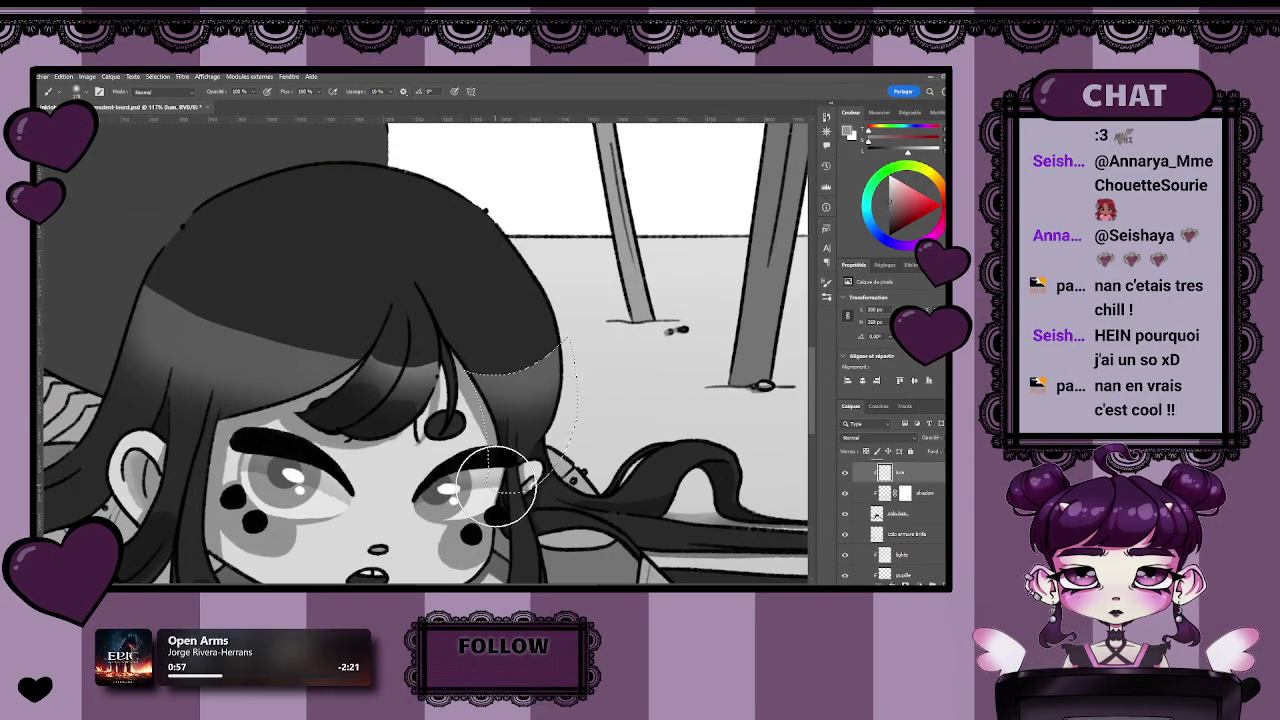
key("ctrl+d")
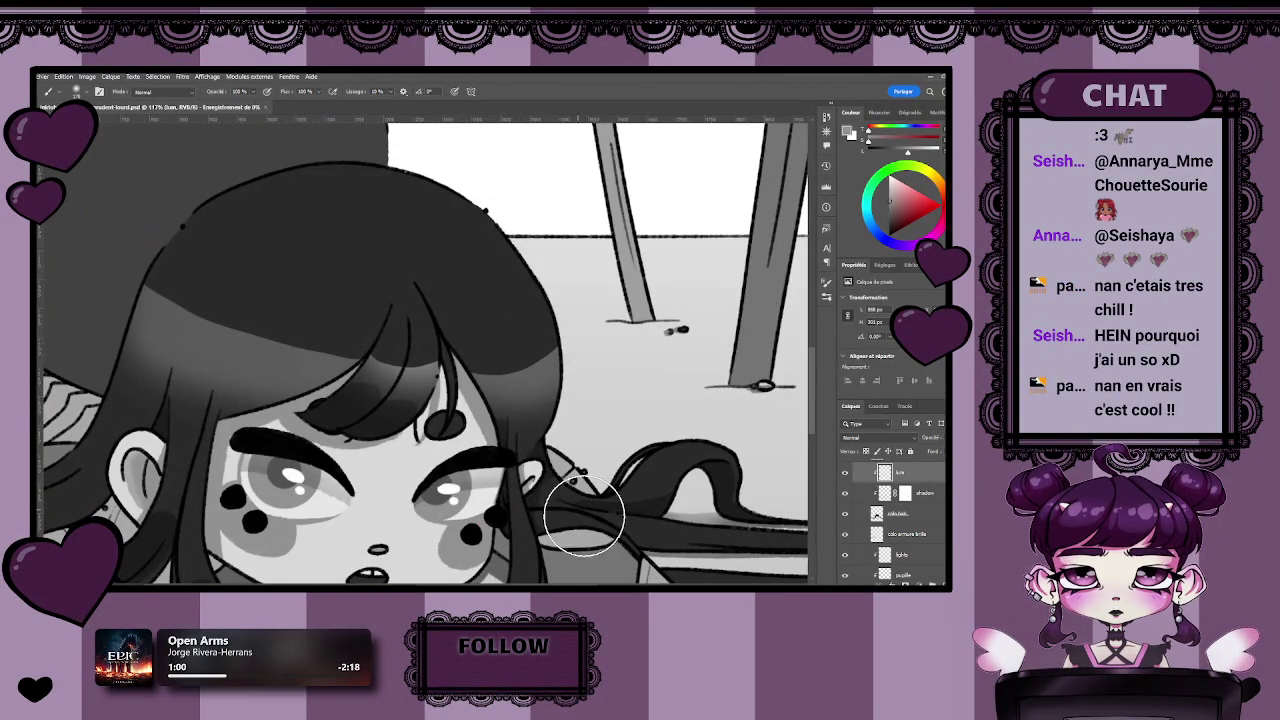
scroll(519, 497, "down", 3)
scroll(566, 469, "up", 1)
scroll(567, 472, "up", 1)
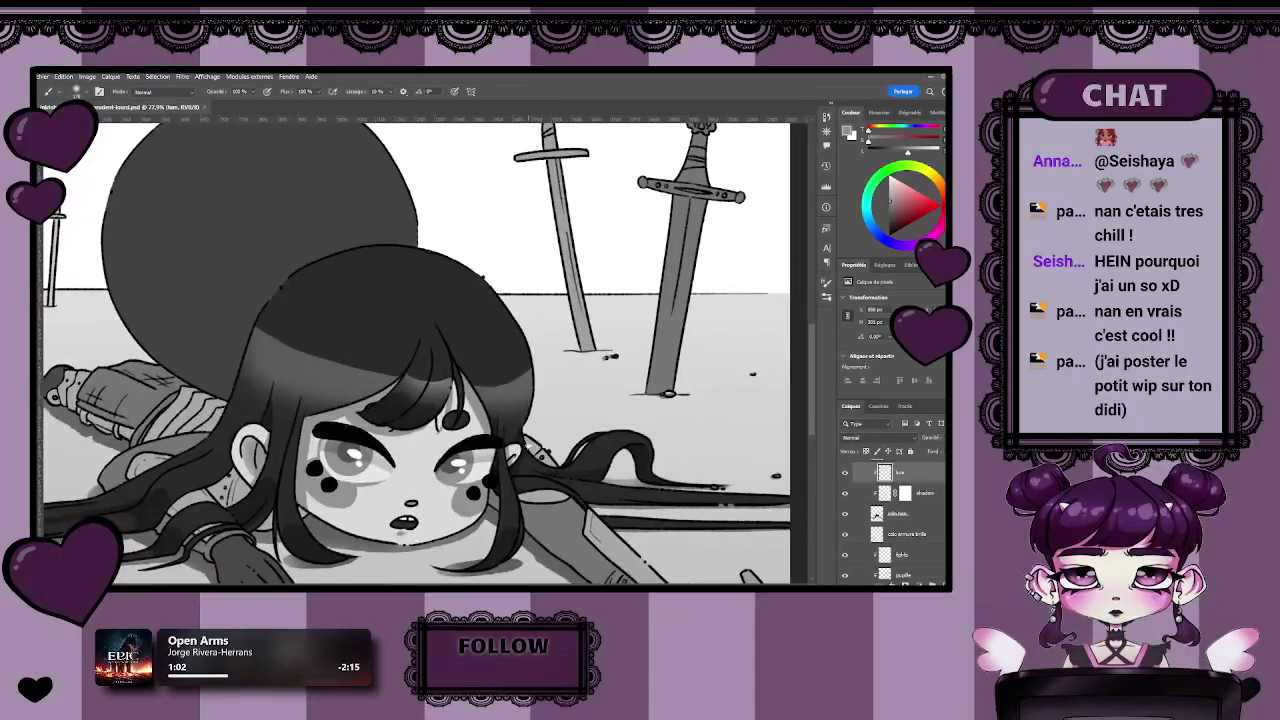
scroll(560, 475, "up", 1)
scroll(540, 485, "up", 1)
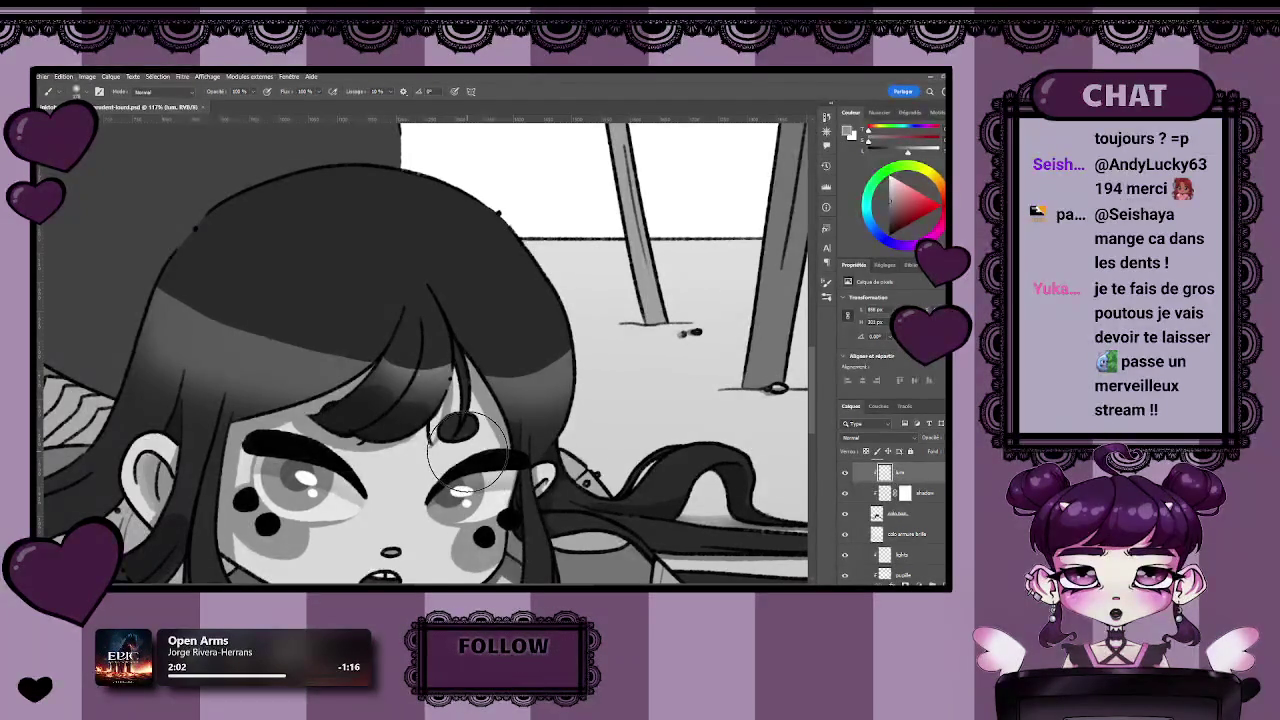
scroll(468, 452, "down", 2)
scroll(470, 455, "down", 1)
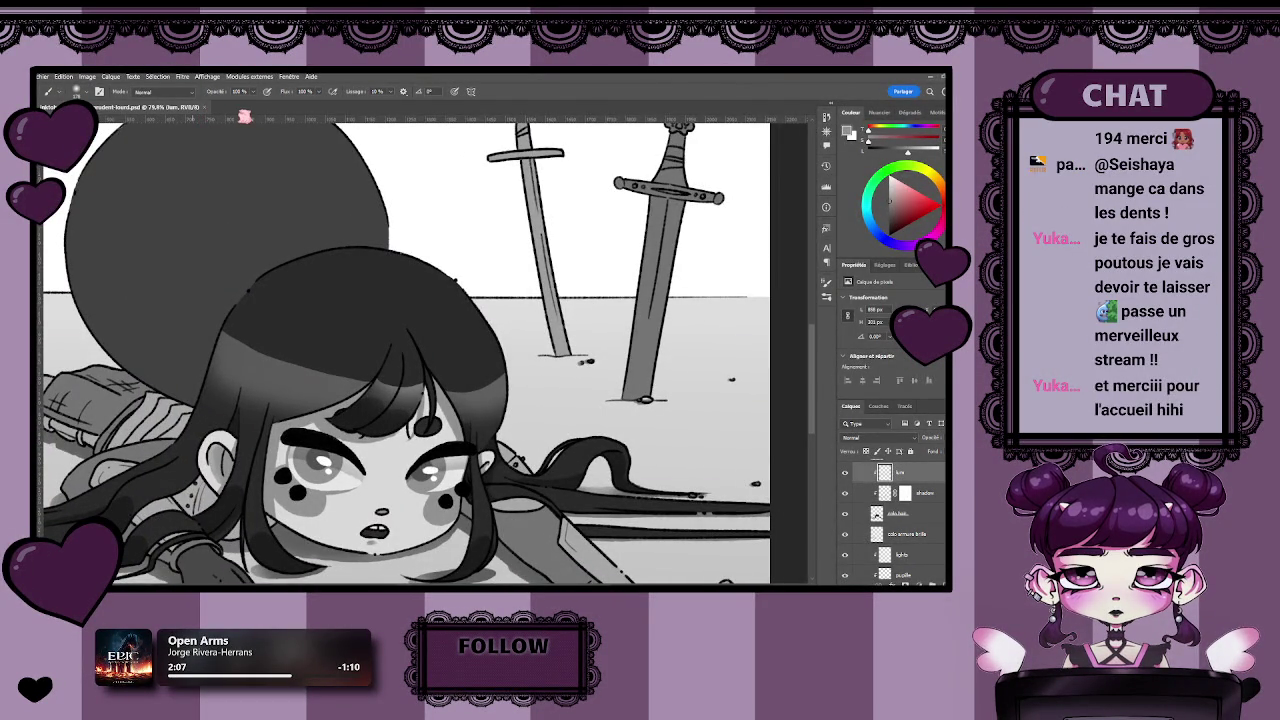
left_click_drag(390, 402, 420, 410)
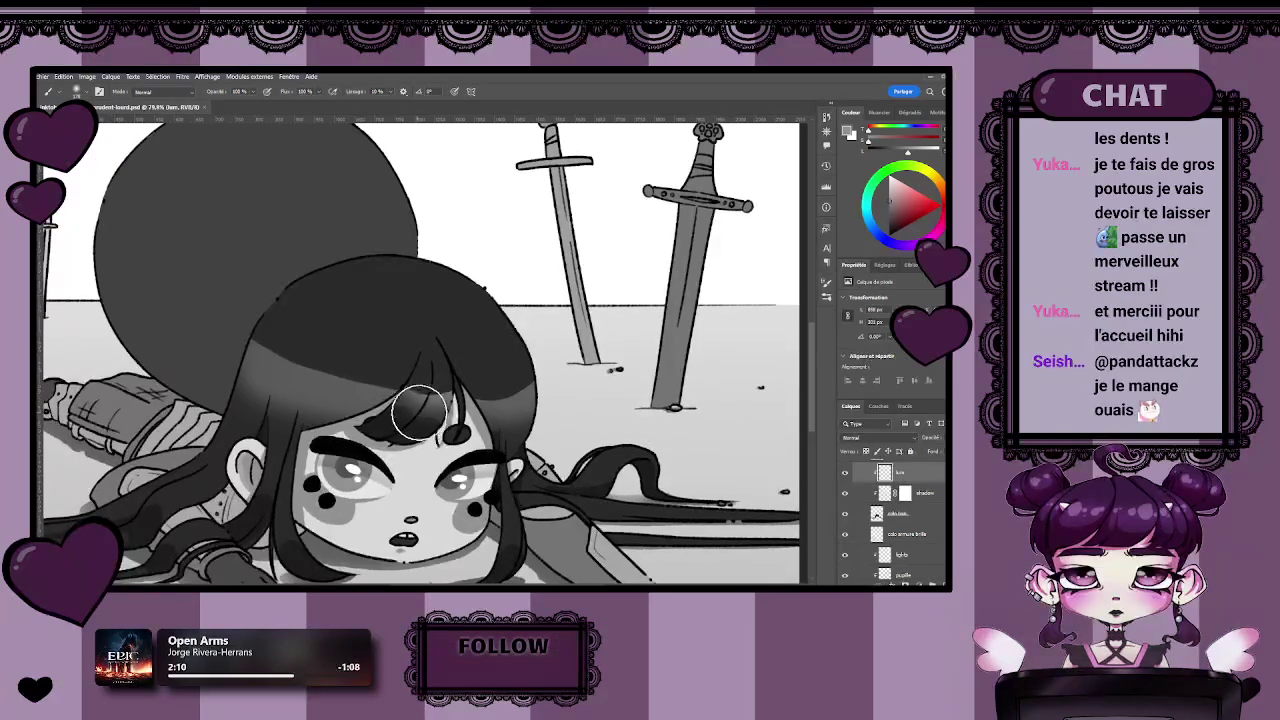